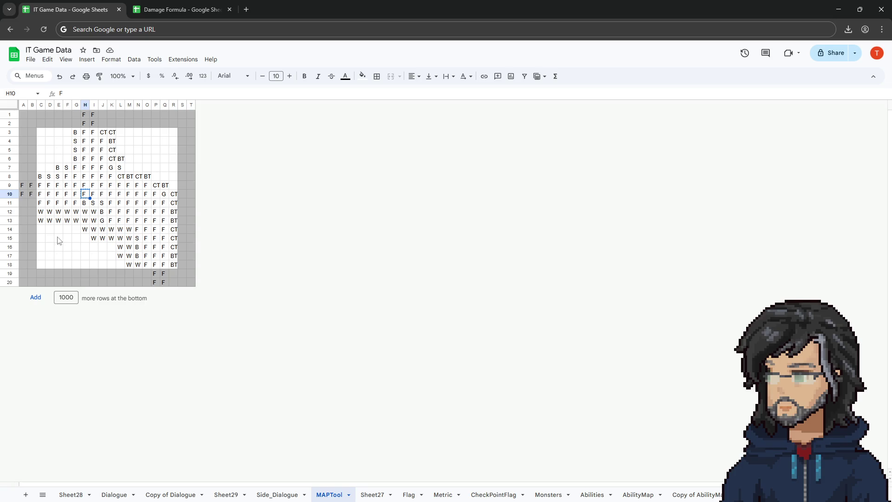
Switch to the Unity editor and look over the forest room tiles
{"action": "key", "text": "alt+Tab"}
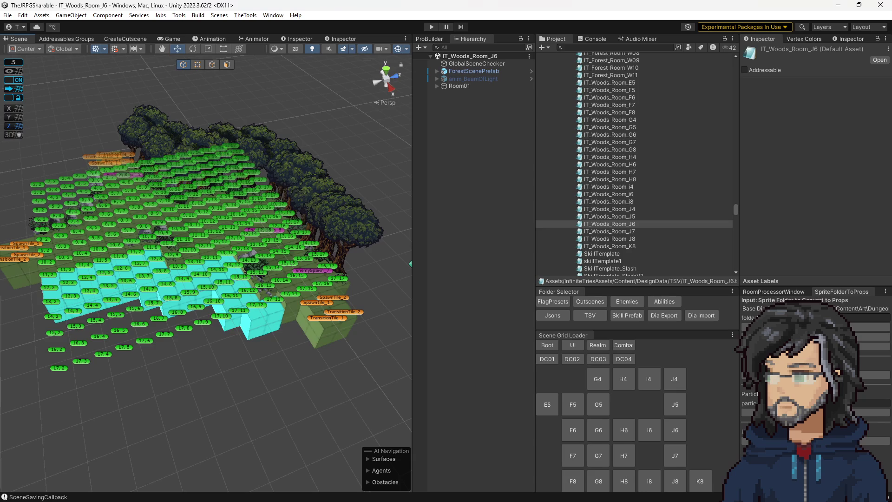
{"action": "left_click_drag", "start_coordinate": [259, 227], "coordinate": [168, 299]}
{"action": "scroll", "coordinate": [176, 310], "scroll_direction": "up", "scroll_amount": 5}
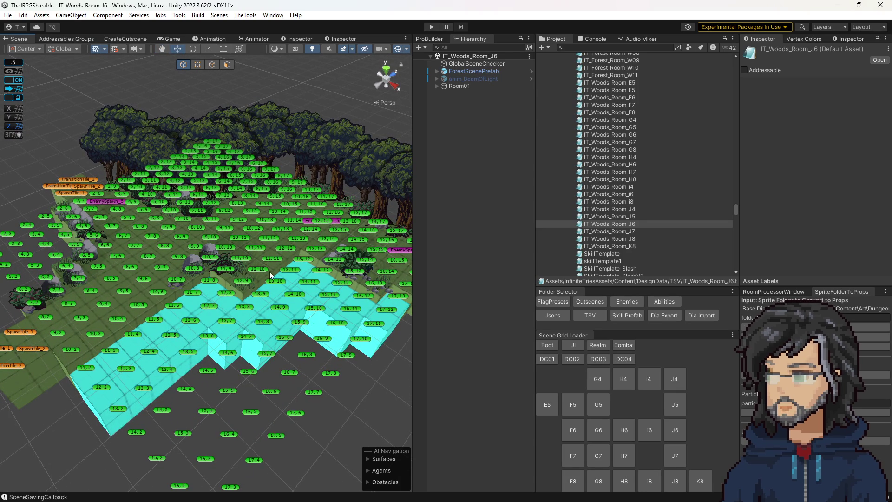
{"action": "scroll", "coordinate": [190, 187], "scroll_direction": "down", "scroll_amount": 3}
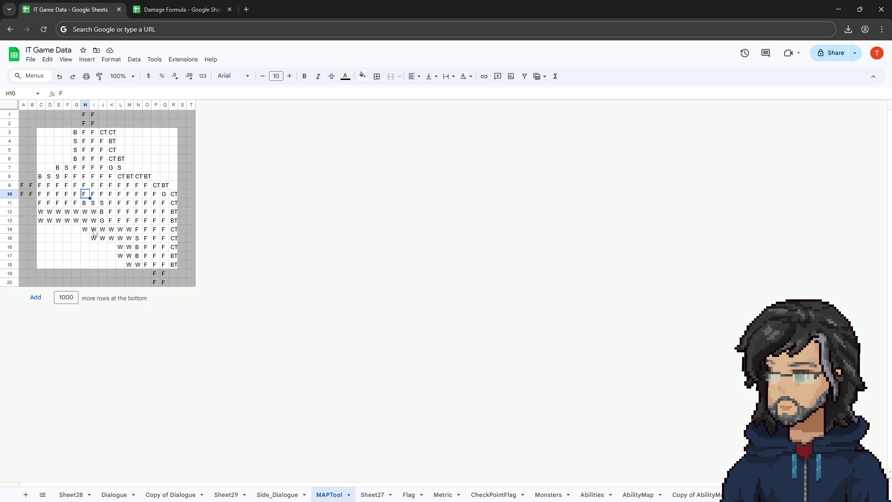
Fill H11:I18 with F tiles and J10:L15 with B tiles copied from J12
{"action": "mouse_move", "coordinate": [84, 202]}
{"action": "left_mouse_down"}
{"action": "mouse_move", "coordinate": [97, 264]}
{"action": "mouse_move", "coordinate": [163, 264]}
{"action": "left_mouse_up"}
{"action": "type", "text": "F"}
{"action": "type", "text": "F\tF\tF\tF\tF\tF\tF\tF F\tF\tF\tF\tF\tF\tF\tF F\tF\tF\tF\tF\tF\tF\tF"}
{"action": "left_click", "coordinate": [155, 205]}
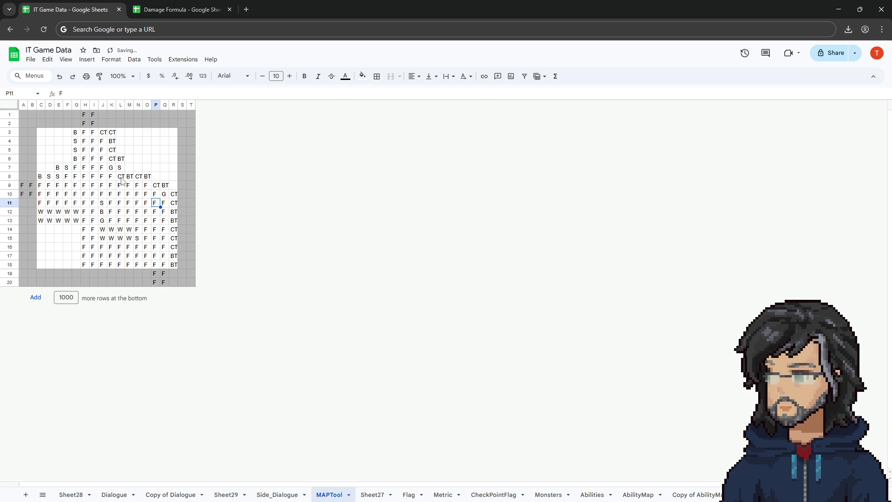
{"action": "left_click", "coordinate": [121, 178]}
{"action": "left_click", "coordinate": [104, 213]}
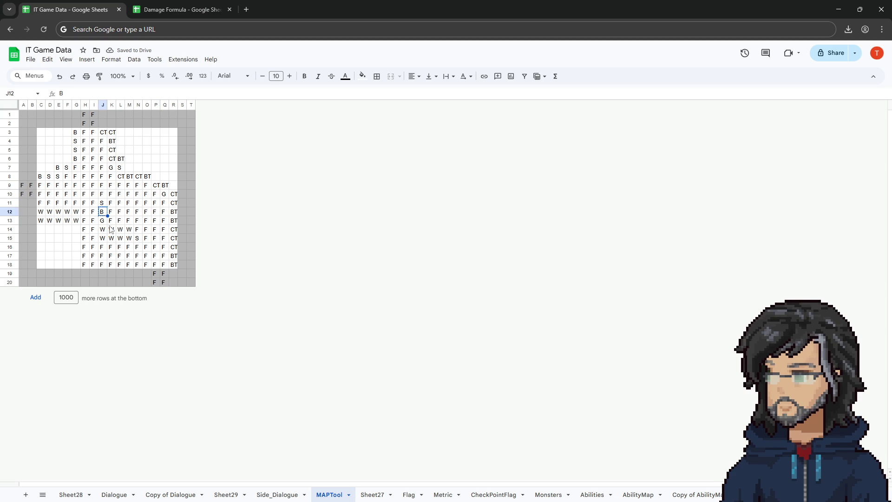
{"action": "key", "text": "ctrl+c"}
{"action": "left_click_drag", "start_coordinate": [103, 194], "coordinate": [121, 238]}
{"action": "key", "text": "ctrl+v"}
Enter B and paste B tiles across the I6:L9 block
{"action": "left_click", "coordinate": [106, 191]}
{"action": "left_click_drag", "start_coordinate": [94, 149], "coordinate": [122, 188]}
{"action": "type", "text": "B"}
{"action": "key", "text": "Return"}
{"action": "key", "text": "ctrl+v"}
{"action": "left_click_drag", "start_coordinate": [93, 159], "coordinate": [119, 186]}
{"action": "key", "text": "ctrl+v"}
Copy the F tile from I4 into I5:I9
{"action": "left_click", "coordinate": [105, 230]}
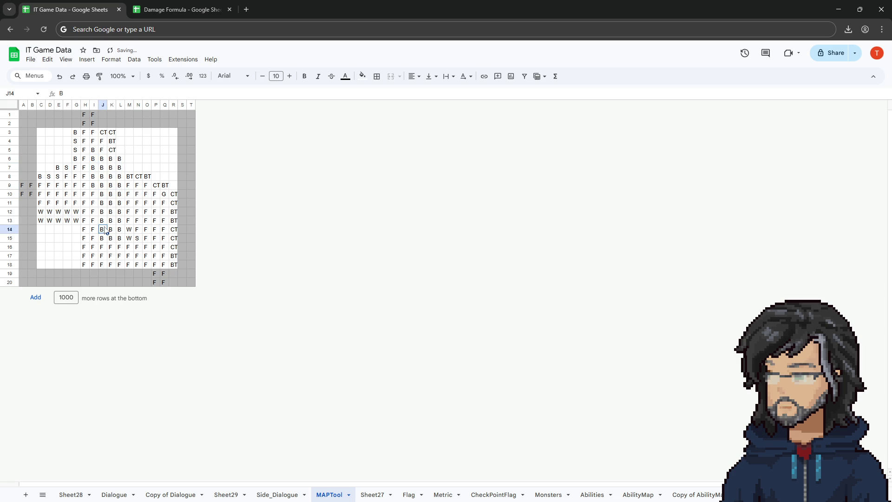
{"action": "left_click", "coordinate": [92, 142]}
{"action": "key", "text": "ctrl+c"}
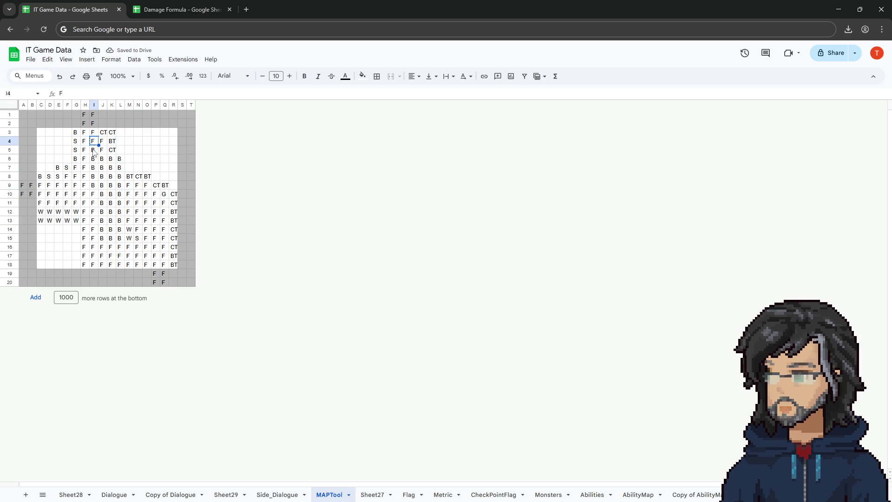
{"action": "left_click_drag", "start_coordinate": [93, 149], "coordinate": [101, 194]}
{"action": "key", "text": "ctrl+v"}
Paste W tiles from G13 into F14:G18
{"action": "left_click", "coordinate": [165, 176]}
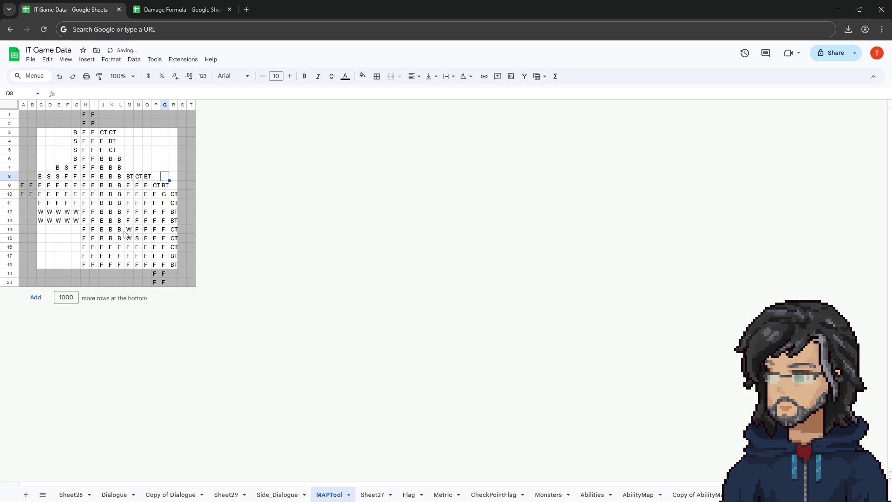
{"action": "left_click", "coordinate": [76, 224]}
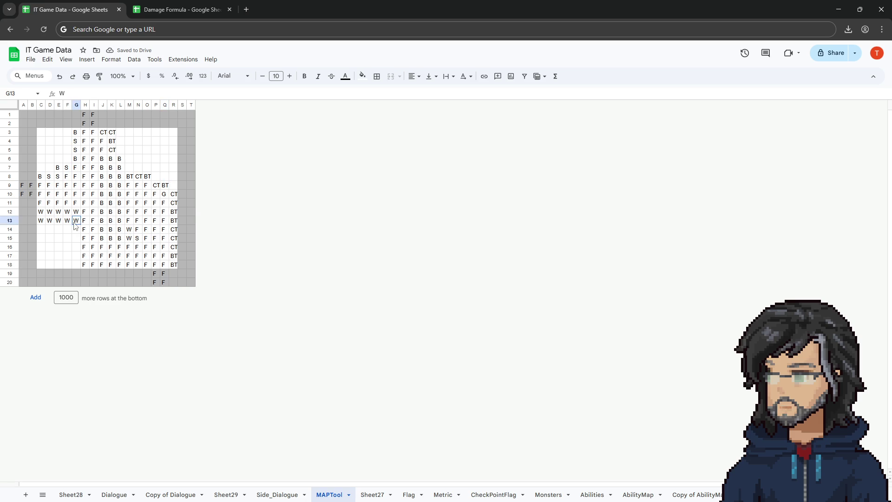
{"action": "left_click_drag", "start_coordinate": [73, 232], "coordinate": [67, 265]}
{"action": "key", "text": "ctrl+v"}
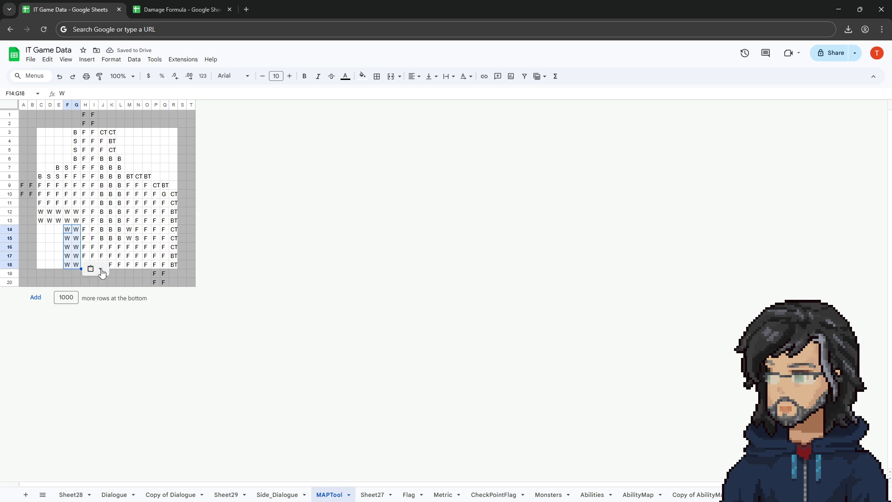
Extend the W wall left along row 14 into E14, D14 and C14
{"action": "left_click", "coordinate": [86, 237]}
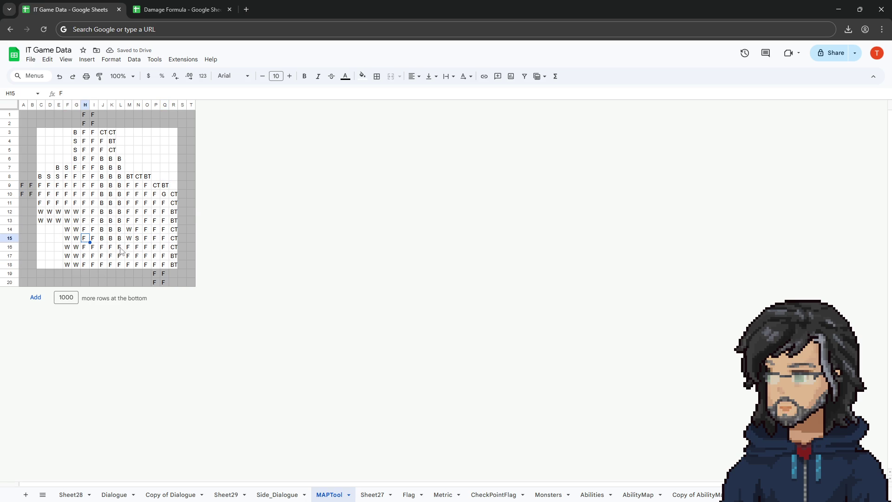
{"action": "mouse_move", "coordinate": [49, 211]}
{"action": "left_mouse_down"}
{"action": "mouse_move", "coordinate": [78, 248]}
{"action": "mouse_move", "coordinate": [77, 263]}
{"action": "left_mouse_up"}
{"action": "left_click", "coordinate": [67, 238]}
{"action": "left_click", "coordinate": [59, 230]}
{"action": "key", "text": "ctrl+v"}
{"action": "left_click", "coordinate": [75, 203]}
{"action": "left_click", "coordinate": [51, 229]}
{"action": "key", "text": "ctrl+v"}
{"action": "left_click", "coordinate": [41, 229]}
{"action": "key", "text": "ctrl+v"}
{"action": "left_click", "coordinate": [57, 240]}
Paste W tiles down E15:E18
{"action": "left_click", "coordinate": [58, 220]}
{"action": "mouse_move", "coordinate": [59, 237]}
{"action": "left_mouse_down"}
{"action": "mouse_move", "coordinate": [71, 251]}
{"action": "mouse_move", "coordinate": [57, 266]}
{"action": "left_mouse_up"}
{"action": "key", "text": "ctrl+v"}
{"action": "left_click", "coordinate": [94, 211]}
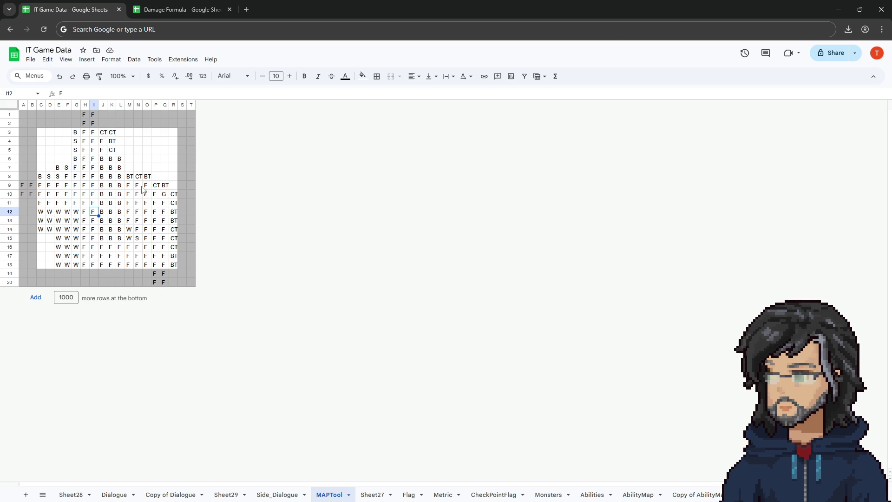
Copy the F block N9:O11 and paste it across M4:P9
{"action": "left_click_drag", "start_coordinate": [141, 185], "coordinate": [148, 204]}
{"action": "key", "text": "ctrl+c"}
{"action": "mouse_move", "coordinate": [130, 141]}
{"action": "left_mouse_down"}
{"action": "mouse_move", "coordinate": [161, 160]}
{"action": "mouse_move", "coordinate": [170, 180]}
{"action": "mouse_move", "coordinate": [156, 186]}
{"action": "left_mouse_up"}
{"action": "key", "text": "ctrl+v"}
{"action": "left_click", "coordinate": [158, 143]}
Copy the CT tile from K3 into L4 and across L3:Q3
{"action": "left_click", "coordinate": [112, 132]}
{"action": "key", "text": "ctrl+c"}
{"action": "left_click", "coordinate": [123, 150]}
{"action": "left_click", "coordinate": [120, 140]}
{"action": "key", "text": "ctrl+v"}
{"action": "left_click_drag", "start_coordinate": [121, 131], "coordinate": [165, 132]}
{"action": "key", "text": "ctrl+v"}
Copy the B tile from L6 into L5
{"action": "left_click", "coordinate": [122, 157]}
{"action": "key", "text": "ctrl+c"}
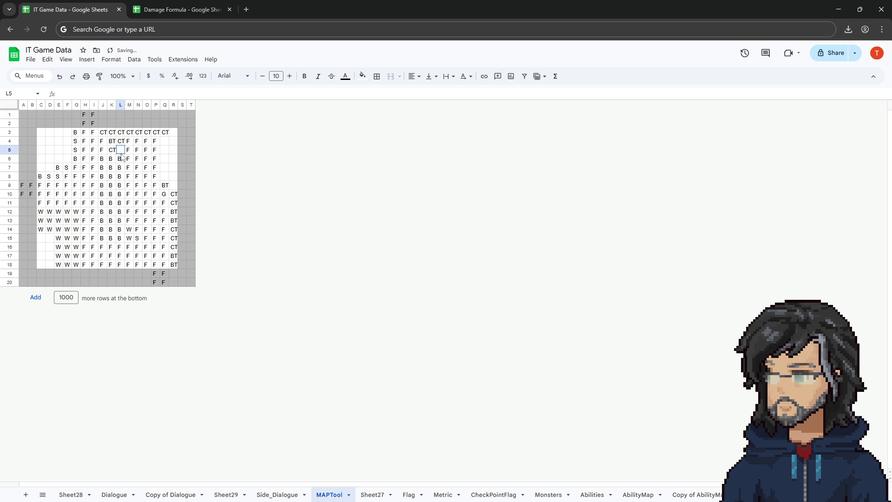
{"action": "left_click", "coordinate": [123, 150]}
{"action": "key", "text": "ctrl+v"}
Paste the BT tile from K4 down column Q (Q4:Q9) and into R8:R9
{"action": "left_click", "coordinate": [112, 140]}
{"action": "key", "text": "ctrl+c"}
{"action": "left_click", "coordinate": [128, 133]}
{"action": "left_click", "coordinate": [121, 132]}
{"action": "left_click_drag", "start_coordinate": [163, 143], "coordinate": [173, 185]}
{"action": "key", "text": "ctrl+v"}
{"action": "left_click", "coordinate": [174, 158]}
{"action": "key", "text": "ctrl+v"}
Make Q9 a CT tile and paste B tiles into R3:R7
{"action": "left_click", "coordinate": [155, 168]}
{"action": "left_click", "coordinate": [173, 194]}
{"action": "key", "text": "ctrl+c"}
{"action": "left_click", "coordinate": [164, 184]}
{"action": "key", "text": "ctrl+v"}
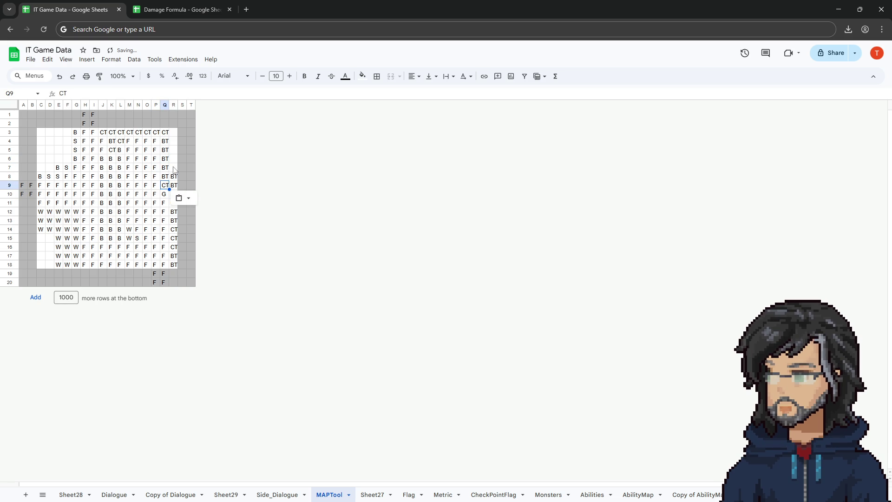
{"action": "mouse_move", "coordinate": [173, 168]}
{"action": "left_mouse_down"}
{"action": "mouse_move", "coordinate": [173, 134]}
{"action": "mouse_move", "coordinate": [173, 168]}
{"action": "left_mouse_up"}
{"action": "left_click", "coordinate": [120, 167]}
{"action": "key", "text": "ctrl+v"}
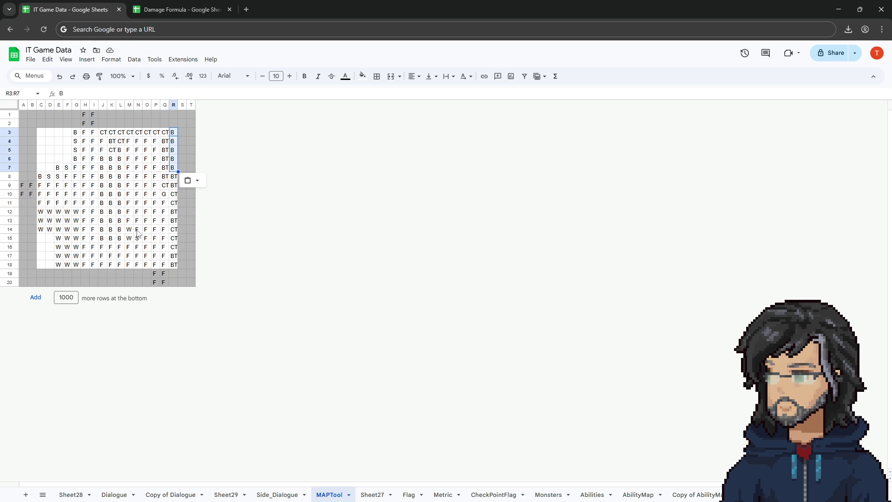
Fill M14, M15 and N15 with F and clear the B tiles from J14:J15
{"action": "left_click_drag", "start_coordinate": [129, 229], "coordinate": [137, 238]}
{"action": "type", "text": "F"}
{"action": "key", "text": "ctrl+Return"}
{"action": "left_click", "coordinate": [111, 239]}
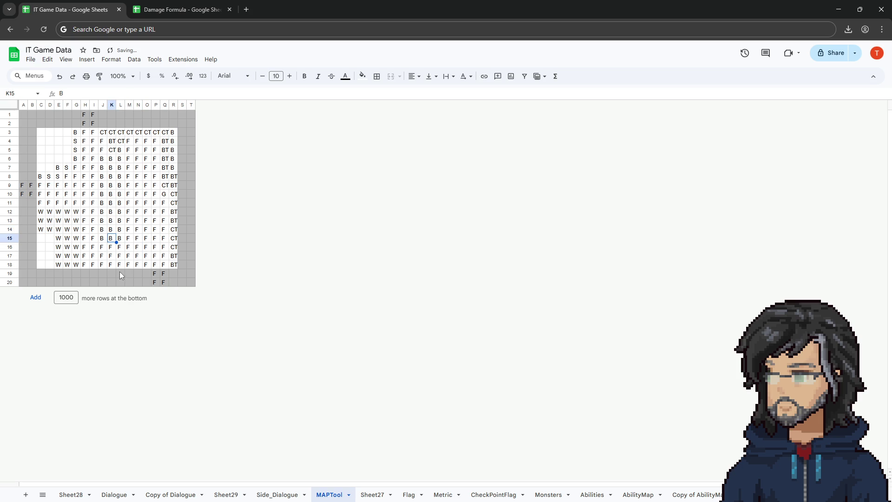
{"action": "left_click", "coordinate": [102, 234]}
{"action": "key", "text": "Delete"}
{"action": "key", "text": "Up"}
{"action": "key", "text": "Delete"}
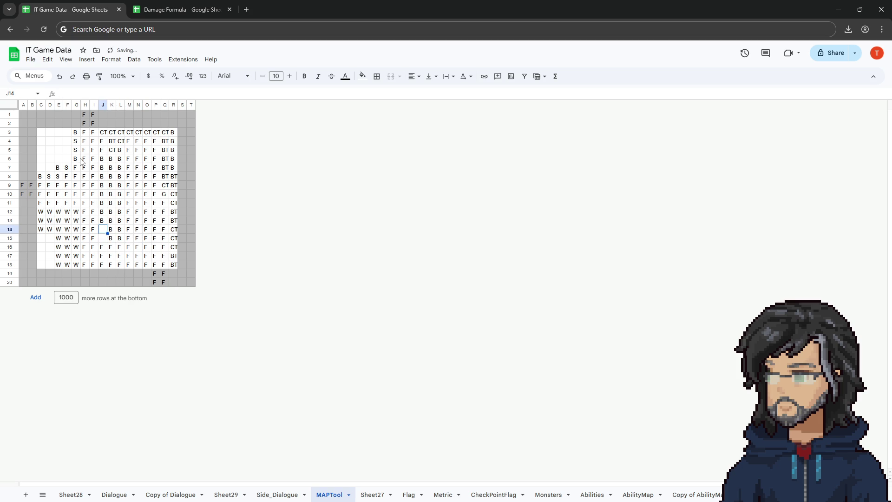
Paste the B tile from G6 into G8, F8 and D9:G9
{"action": "left_click", "coordinate": [76, 159]}
{"action": "key", "text": "ctrl+c"}
{"action": "left_click", "coordinate": [75, 176]}
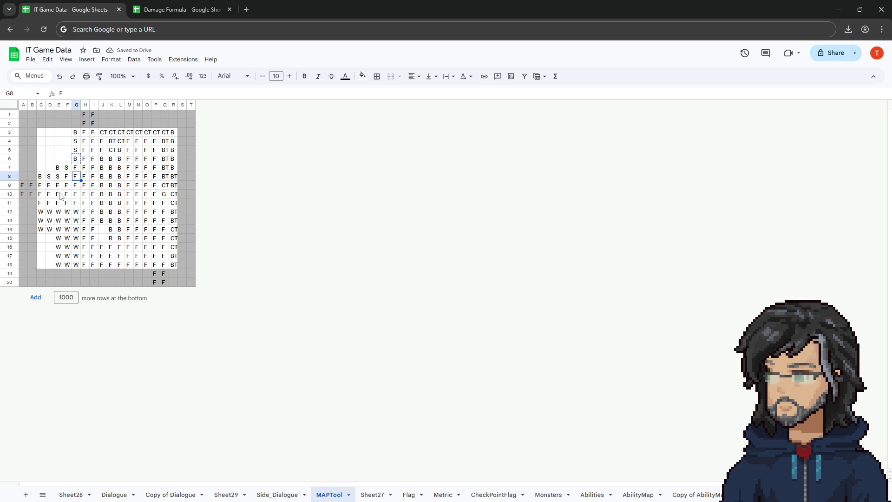
{"action": "key", "text": "ctrl+v"}
{"action": "left_click", "coordinate": [67, 177]}
{"action": "key", "text": "ctrl+v"}
{"action": "left_click_drag", "start_coordinate": [53, 188], "coordinate": [67, 189]}
{"action": "key", "text": "ctrl+v"}
{"action": "left_click", "coordinate": [74, 185]}
{"action": "key", "text": "ctrl+v"}
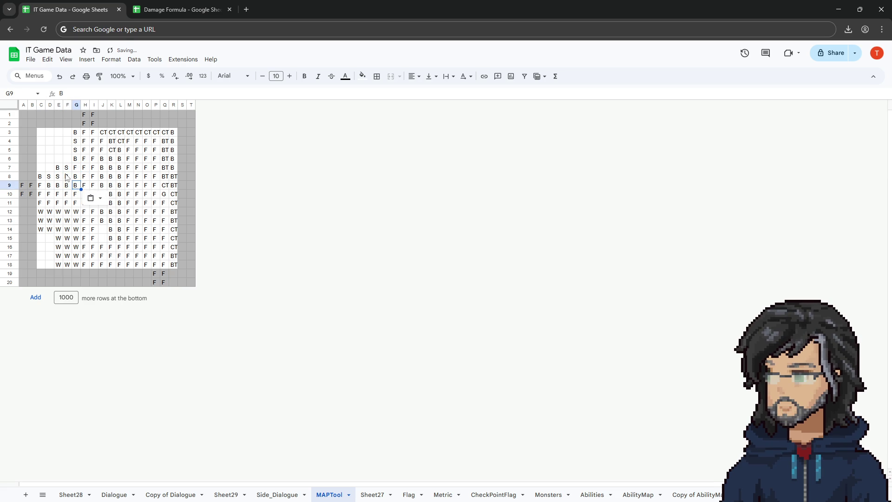
Copy the S tile from E8 into F8 and clear the B from E7
{"action": "left_click", "coordinate": [57, 176]}
{"action": "key", "text": "ctrl+c"}
{"action": "left_click", "coordinate": [67, 176]}
{"action": "key", "text": "ctrl+v"}
{"action": "left_click", "coordinate": [57, 168]}
{"action": "key", "text": "Delete"}
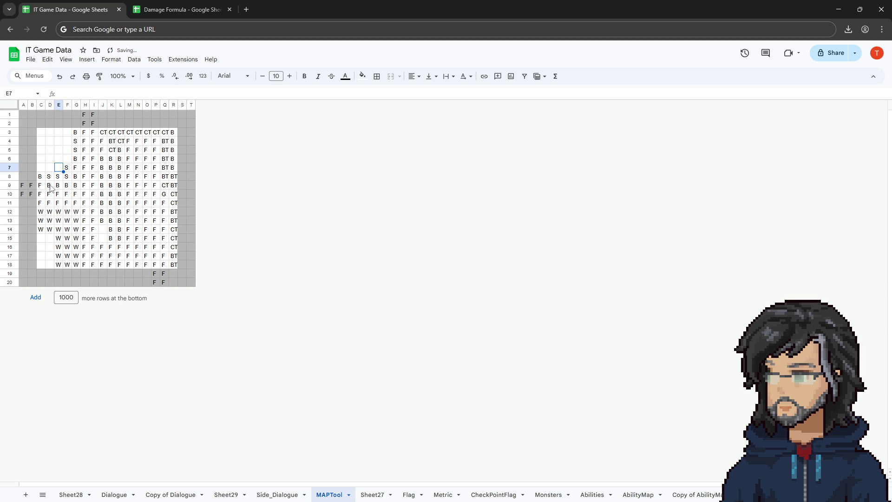
Paste the F tile from E10 across D9:H9
{"action": "left_click", "coordinate": [57, 193]}
{"action": "key", "text": "ctrl+c"}
{"action": "mouse_move", "coordinate": [50, 185]}
{"action": "left_mouse_down"}
{"action": "mouse_move", "coordinate": [85, 188]}
{"action": "mouse_move", "coordinate": [77, 243]}
{"action": "left_mouse_up"}
{"action": "key", "text": "ctrl+v"}
{"action": "left_click", "coordinate": [41, 203]}
Move the W block up one row into F–G and clear stray W from C13:E13
{"action": "mouse_move", "coordinate": [41, 212]}
{"action": "left_mouse_down"}
{"action": "mouse_move", "coordinate": [77, 230]}
{"action": "mouse_move", "coordinate": [68, 196]}
{"action": "left_mouse_up"}
{"action": "left_click", "coordinate": [58, 238]}
{"action": "mouse_move", "coordinate": [67, 238]}
{"action": "left_mouse_down"}
{"action": "mouse_move", "coordinate": [79, 230]}
{"action": "mouse_move", "coordinate": [58, 230]}
{"action": "mouse_move", "coordinate": [57, 265]}
{"action": "left_mouse_up"}
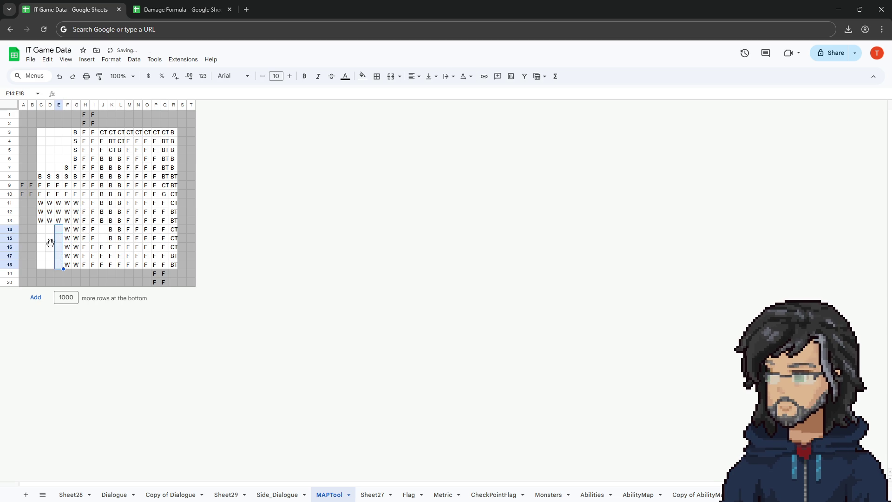
{"action": "left_click", "coordinate": [51, 246]}
{"action": "left_click_drag", "start_coordinate": [59, 220], "coordinate": [41, 221]}
{"action": "key", "text": "Delete"}
{"action": "left_click", "coordinate": [59, 246]}
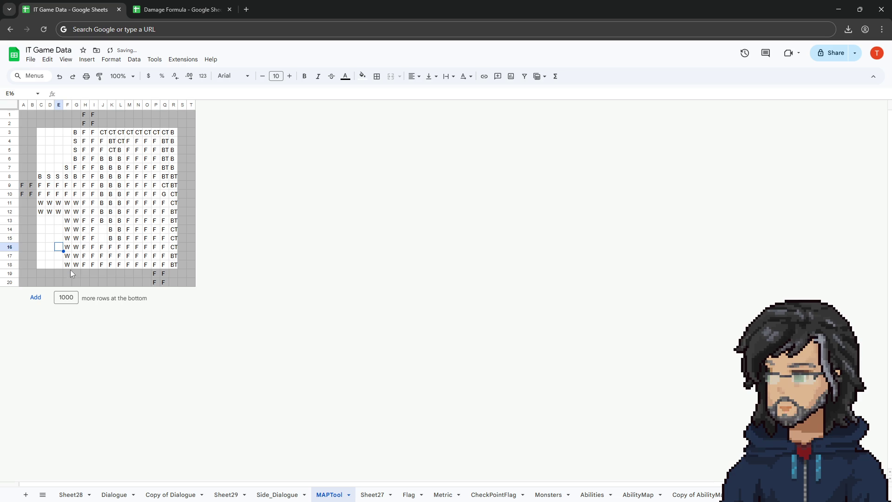
{"action": "left_click", "coordinate": [60, 220]}
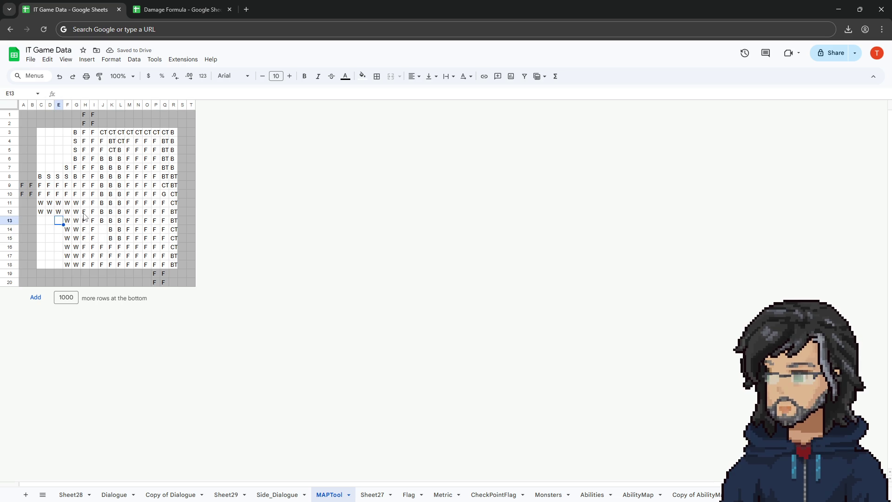
Paste F tiles into the empty J14 and J15
{"action": "left_click", "coordinate": [95, 229]}
{"action": "left_click_drag", "start_coordinate": [103, 229], "coordinate": [103, 247]}
{"action": "key", "text": "ctrl+v"}
{"action": "left_click", "coordinate": [95, 213]}
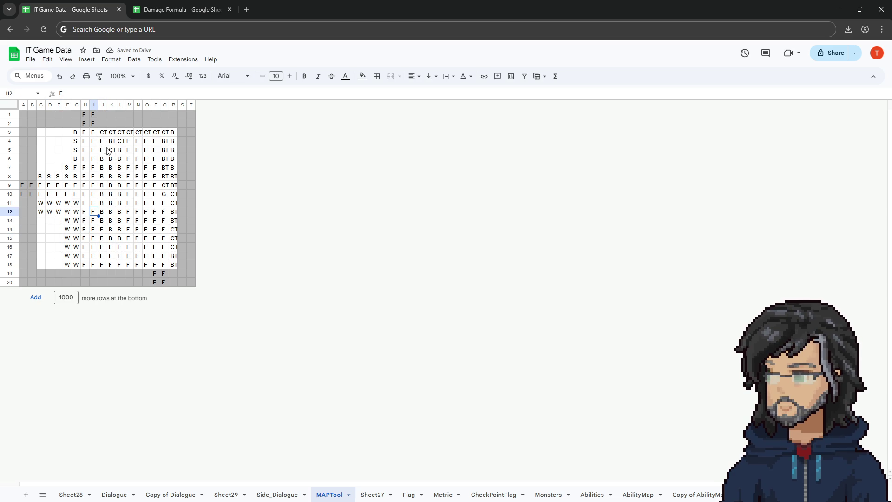
Set K5 to B and paste B tiles into K16:O16, M15 and M14
{"action": "left_click", "coordinate": [115, 151]}
{"action": "type", "text": "B"}
{"action": "key", "text": "Tab"}
{"action": "left_click", "coordinate": [102, 220]}
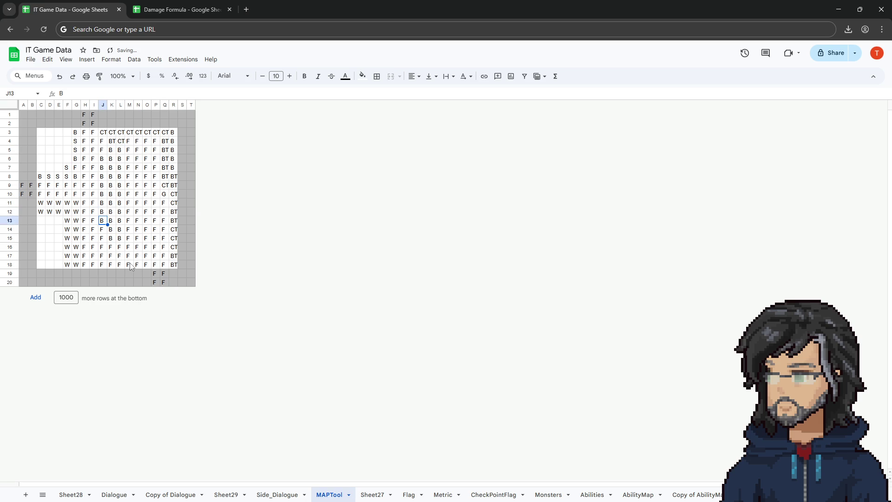
{"action": "left_click", "coordinate": [121, 239]}
{"action": "left_click_drag", "start_coordinate": [115, 250], "coordinate": [146, 248]}
{"action": "key", "text": "ctrl+v"}
{"action": "left_click", "coordinate": [132, 238]}
{"action": "key", "text": "ctrl+v"}
{"action": "left_click", "coordinate": [131, 229]}
{"action": "key", "text": "ctrl+v"}
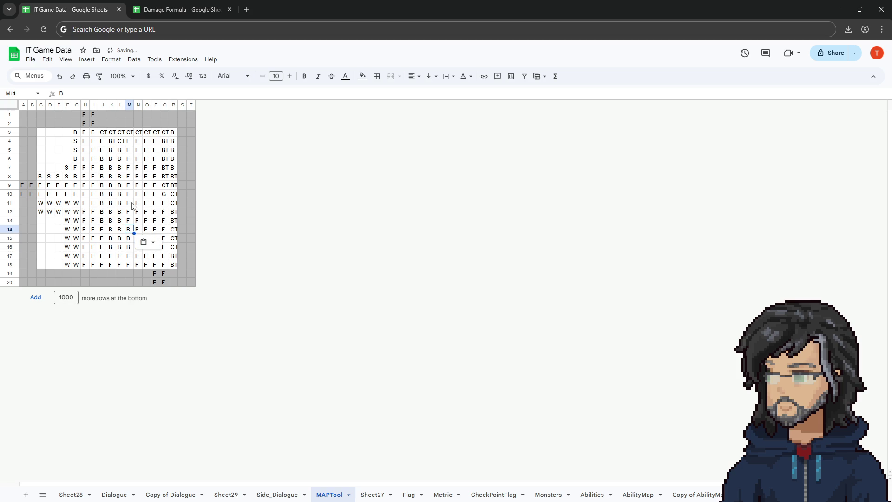
Paste F tiles into L7:L9 and Q6:Q8
{"action": "left_click", "coordinate": [129, 161]}
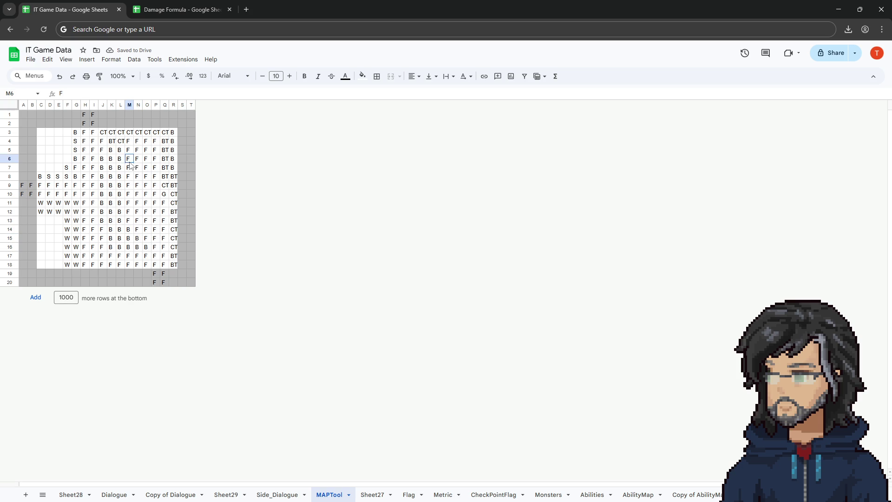
{"action": "left_click_drag", "start_coordinate": [120, 167], "coordinate": [120, 185]}
{"action": "key", "text": "ctrl+v"}
{"action": "mouse_move", "coordinate": [165, 168]}
{"action": "left_mouse_down"}
{"action": "mouse_move", "coordinate": [166, 184]}
{"action": "mouse_move", "coordinate": [165, 161]}
{"action": "mouse_move", "coordinate": [165, 176]}
{"action": "left_mouse_up"}
{"action": "key", "text": "ctrl+v"}
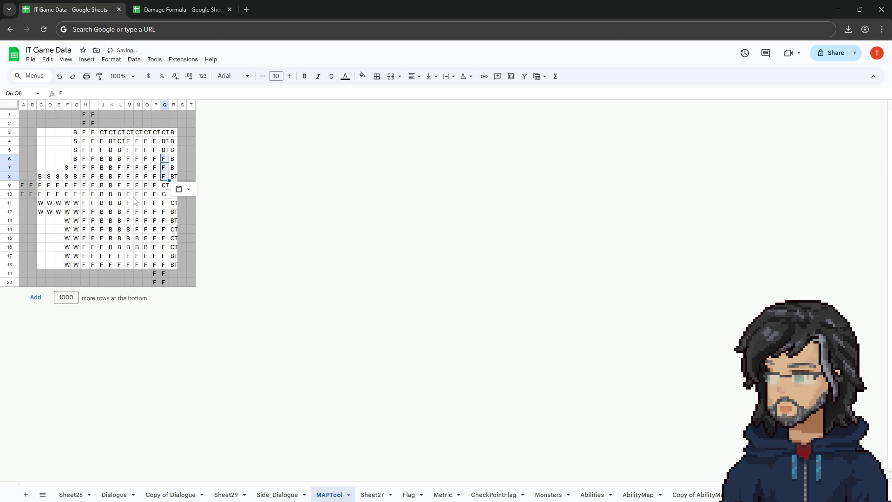
{"action": "left_click", "coordinate": [138, 194]}
Copy the BT and CT edge codes into R4:R7 and put CT in Q5
{"action": "left_click", "coordinate": [165, 150]}
{"action": "key", "text": "ctrl+c"}
{"action": "left_click", "coordinate": [174, 176]}
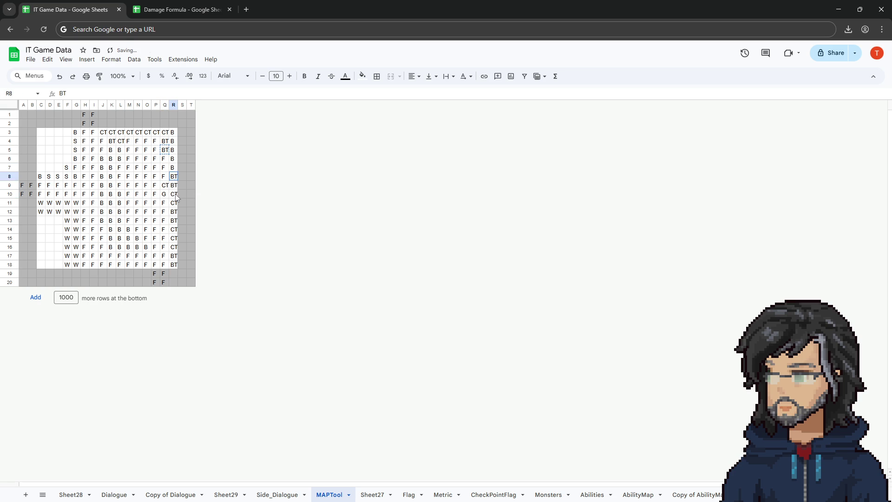
{"action": "left_click_drag", "start_coordinate": [176, 189], "coordinate": [174, 203]}
{"action": "key", "text": "ctrl+c"}
{"action": "left_click", "coordinate": [174, 140]}
{"action": "key", "text": "ctrl+v"}
{"action": "left_click", "coordinate": [138, 185]}
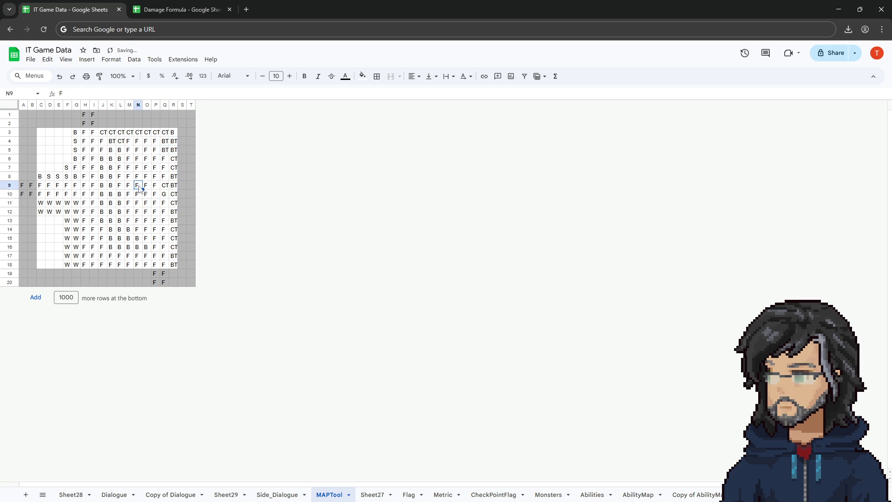
{"action": "left_click", "coordinate": [174, 158]}
{"action": "key", "text": "ctrl+c"}
{"action": "left_click", "coordinate": [165, 150]}
{"action": "key", "text": "ctrl+v"}
{"action": "left_click", "coordinate": [178, 123]}
Clear the stray B from R3 and select the whole A1:T20 map grid
{"action": "left_click", "coordinate": [178, 132]}
{"action": "key", "text": "Delete"}
{"action": "left_click", "coordinate": [155, 195]}
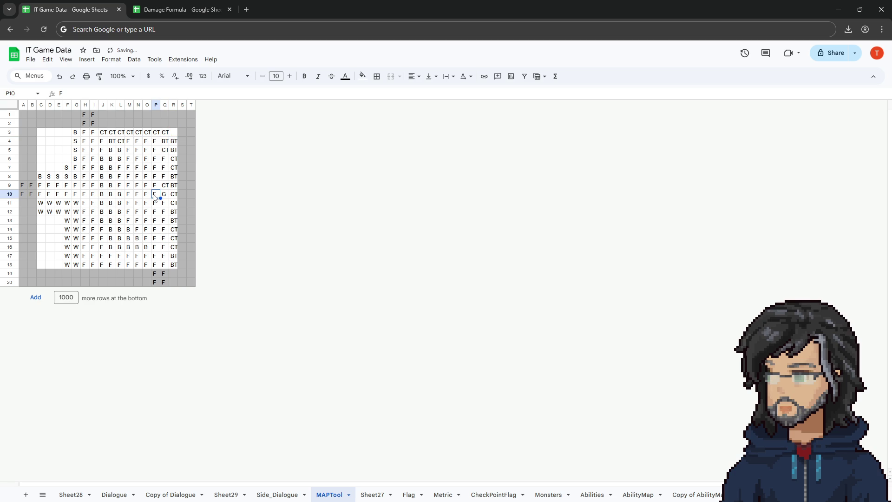
{"action": "left_click", "coordinate": [163, 195]}
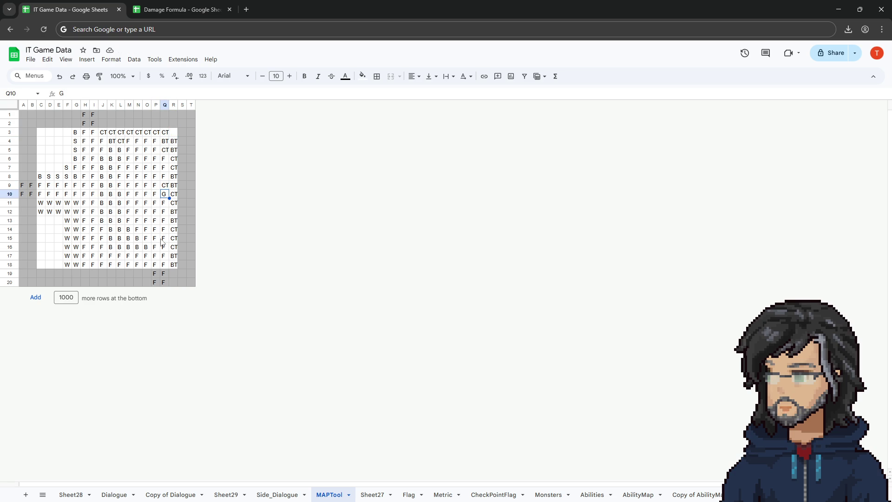
{"action": "left_click_drag", "start_coordinate": [23, 114], "coordinate": [191, 291]}
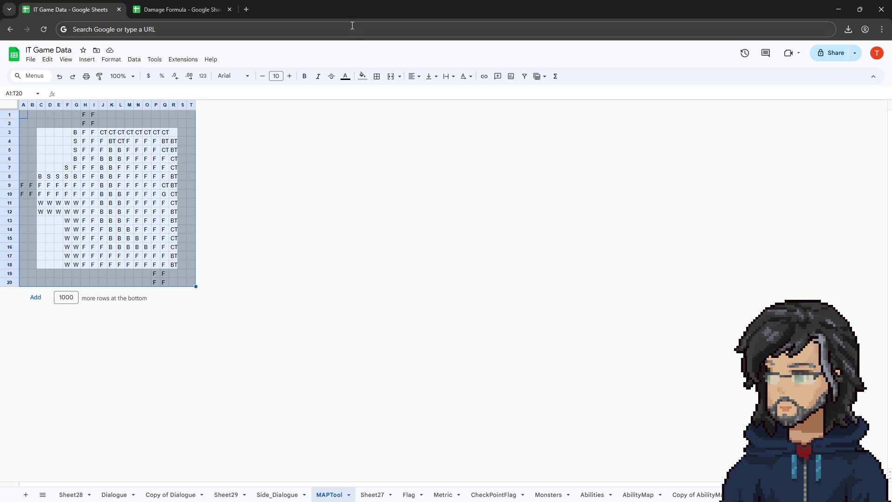
{"action": "key", "text": "alt+Tab"}
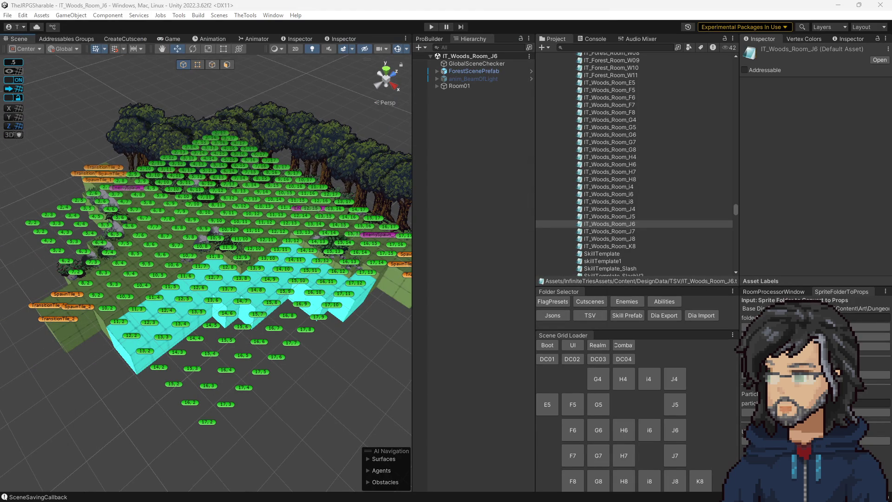
Paste the copied map grid into IT_Woods_Room_J6.tsv in VS Code
{"action": "key", "text": "alt+Tab"}
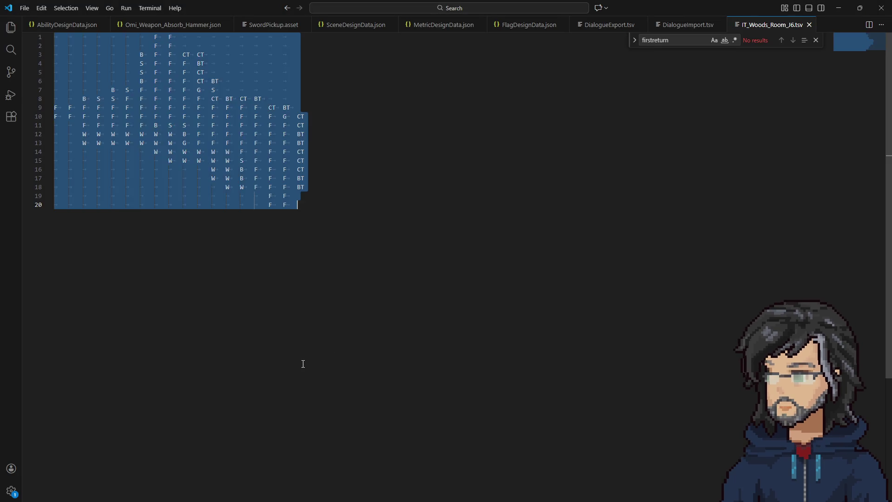
{"action": "key", "text": "ctrl+v"}
{"action": "key", "text": "alt+Tab"}
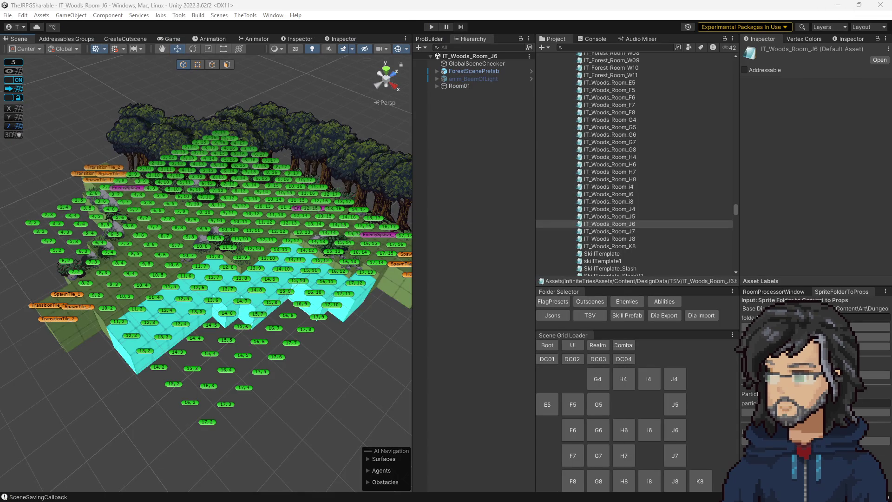
{"action": "key", "text": "alt+Tab"}
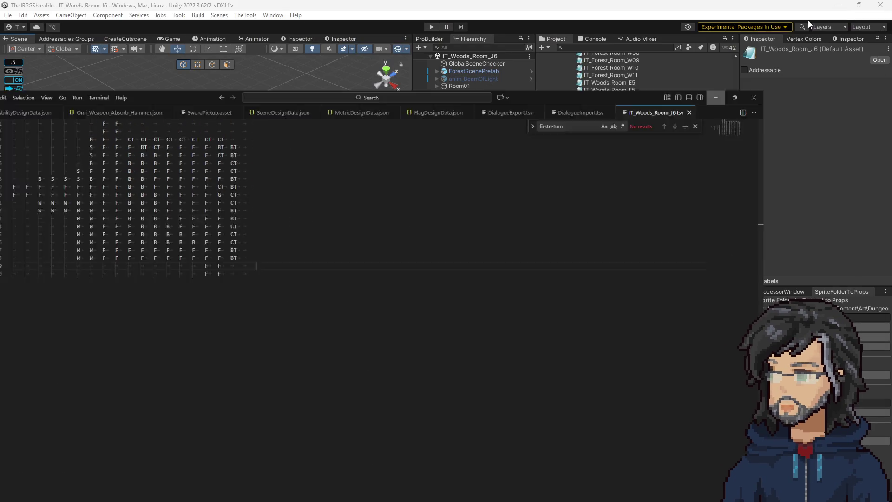
Run ClearProps then GenerateFromTSV on Room01 to rebuild the room
{"action": "left_click", "coordinate": [837, 12]}
{"action": "left_click", "coordinate": [462, 86]}
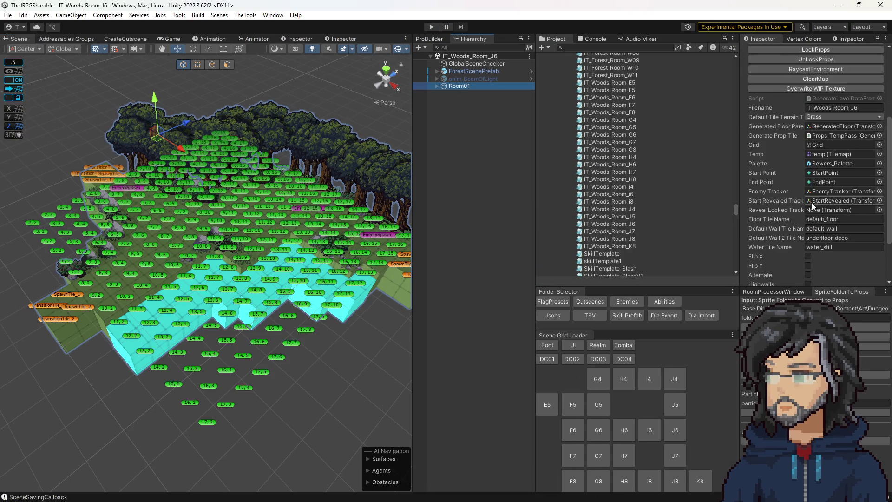
{"action": "scroll", "coordinate": [804, 200], "scroll_direction": "up", "scroll_amount": 4}
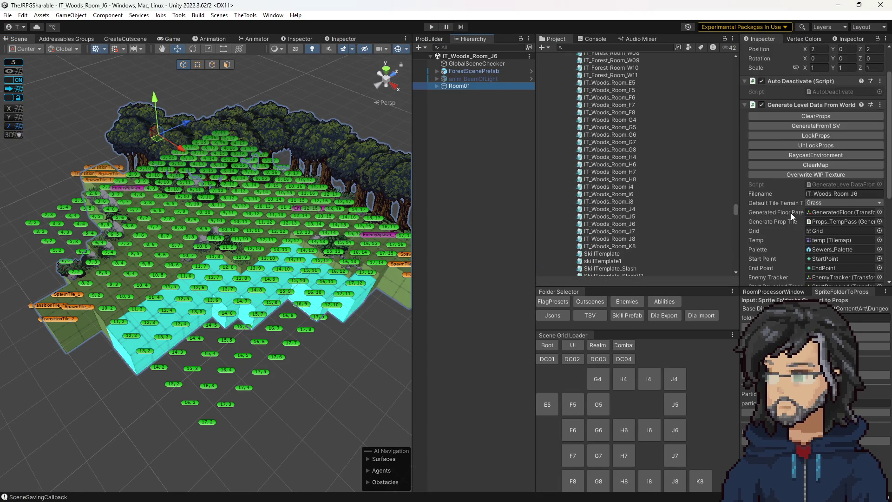
{"action": "scroll", "coordinate": [792, 211], "scroll_direction": "down", "scroll_amount": 1}
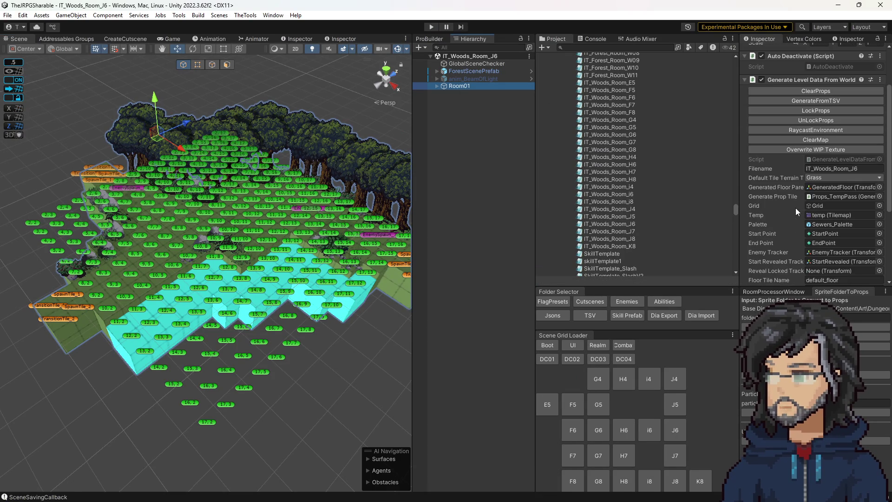
{"action": "scroll", "coordinate": [798, 136], "scroll_direction": "up", "scroll_amount": 2}
{"action": "left_click", "coordinate": [796, 140]}
{"action": "left_click", "coordinate": [798, 149]}
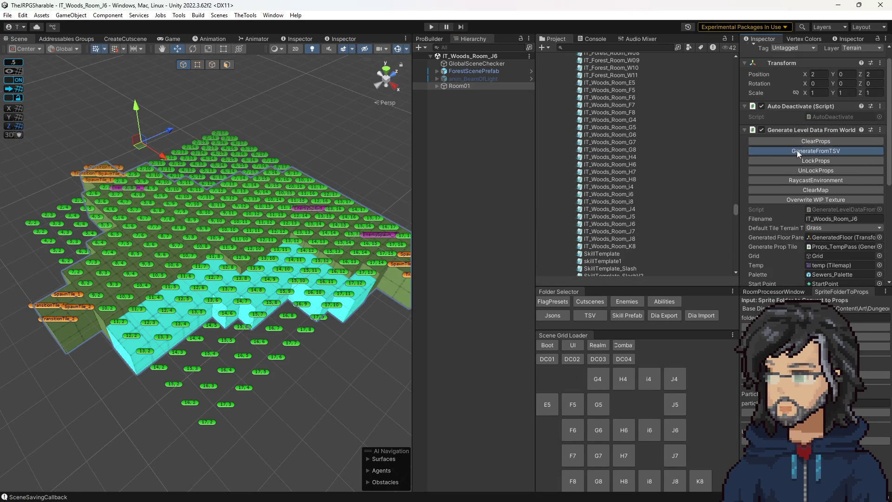
Move EnemySpawn_5 to X 9.5 and EnemySpawn_7 onto clear tiles
{"action": "mouse_move", "coordinate": [246, 229]}
{"action": "left_mouse_down"}
{"action": "mouse_move", "coordinate": [236, 223]}
{"action": "mouse_move", "coordinate": [241, 206]}
{"action": "mouse_move", "coordinate": [302, 208]}
{"action": "mouse_move", "coordinate": [169, 208]}
{"action": "mouse_move", "coordinate": [211, 207]}
{"action": "mouse_move", "coordinate": [233, 172]}
{"action": "mouse_move", "coordinate": [231, 140]}
{"action": "left_mouse_up"}
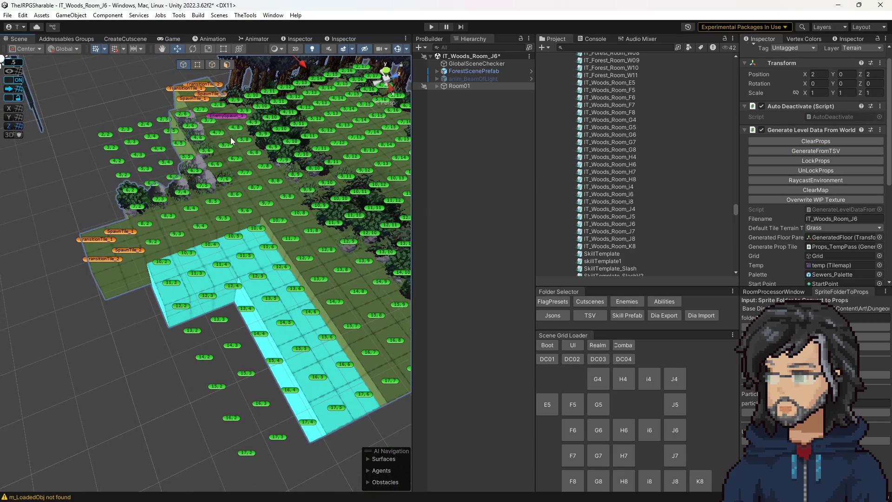
{"action": "mouse_move", "coordinate": [298, 223]}
{"action": "left_mouse_down"}
{"action": "mouse_move", "coordinate": [288, 242]}
{"action": "mouse_move", "coordinate": [298, 312]}
{"action": "mouse_move", "coordinate": [310, 287]}
{"action": "left_mouse_up"}
{"action": "left_click_drag", "start_coordinate": [346, 327], "coordinate": [185, 205]}
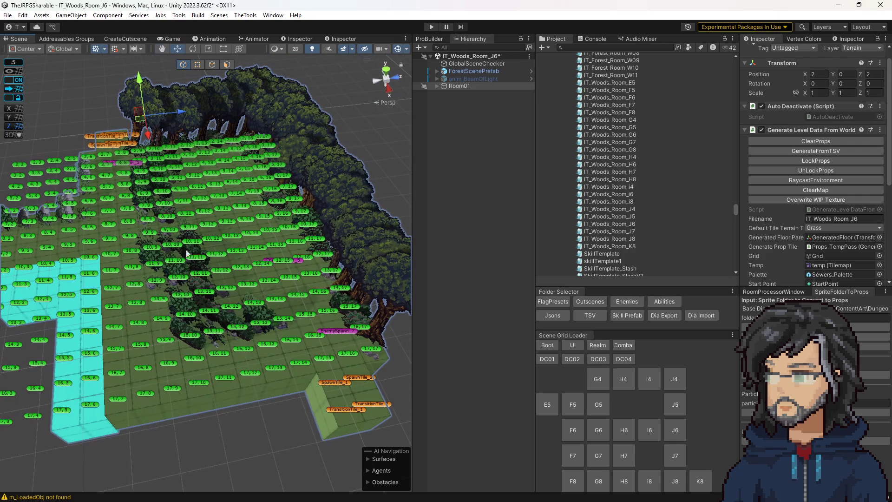
{"action": "left_click", "coordinate": [297, 262]}
{"action": "mouse_move", "coordinate": [296, 261]}
{"action": "left_mouse_down"}
{"action": "mouse_move", "coordinate": [264, 271]}
{"action": "mouse_move", "coordinate": [255, 256]}
{"action": "left_mouse_up"}
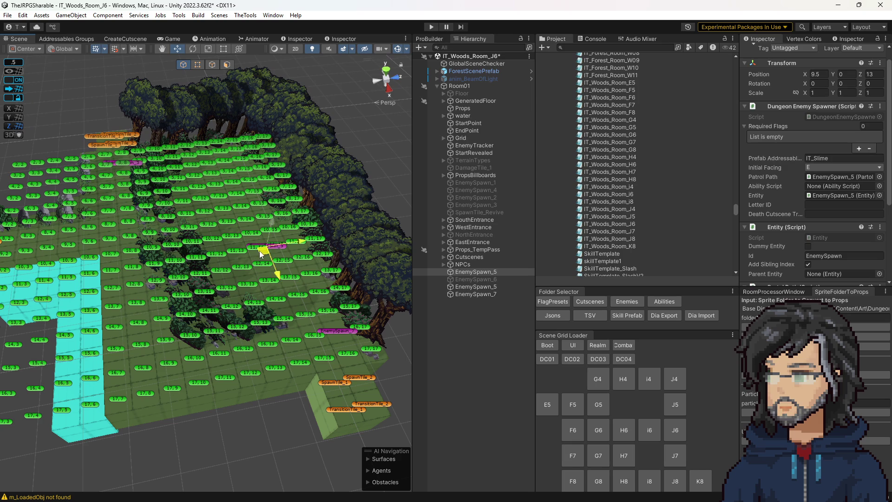
{"action": "left_click", "coordinate": [337, 330]}
{"action": "mouse_move", "coordinate": [337, 331]}
{"action": "left_mouse_down"}
{"action": "mouse_move", "coordinate": [310, 302]}
{"action": "mouse_move", "coordinate": [253, 172]}
{"action": "left_mouse_up"}
Move the other EnemySpawn_5 marker to 5.5, 0, 10.5
{"action": "left_click", "coordinate": [142, 166]}
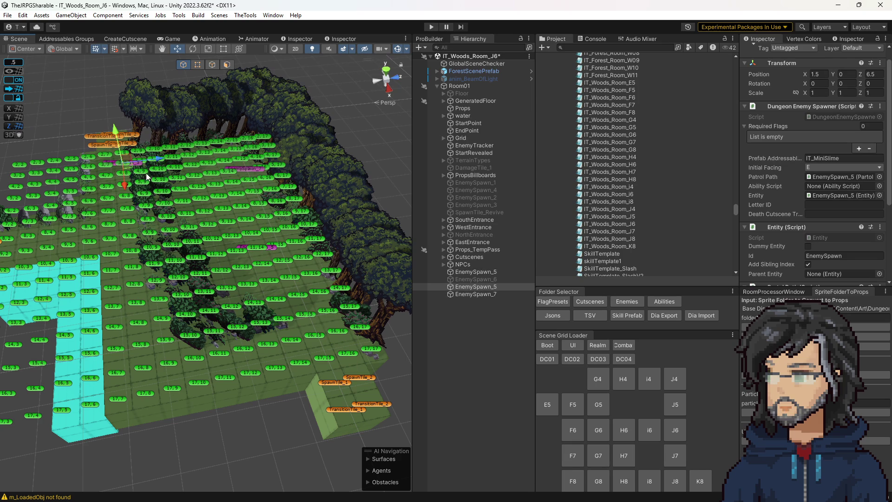
{"action": "mouse_move", "coordinate": [130, 169]}
{"action": "left_mouse_down"}
{"action": "mouse_move", "coordinate": [212, 209]}
{"action": "mouse_move", "coordinate": [347, 212]}
{"action": "mouse_move", "coordinate": [181, 247]}
{"action": "left_mouse_up"}
{"action": "left_click_drag", "start_coordinate": [278, 293], "coordinate": [316, 299]}
Reroll the props on floor tile 7, 7 and its neighbour into bush and stone
{"action": "left_click", "coordinate": [246, 282]}
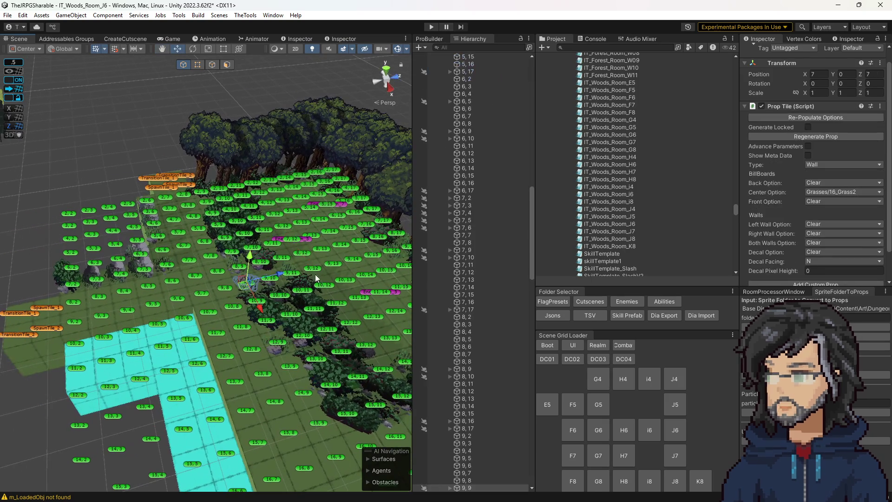
{"action": "left_click", "coordinate": [816, 137]}
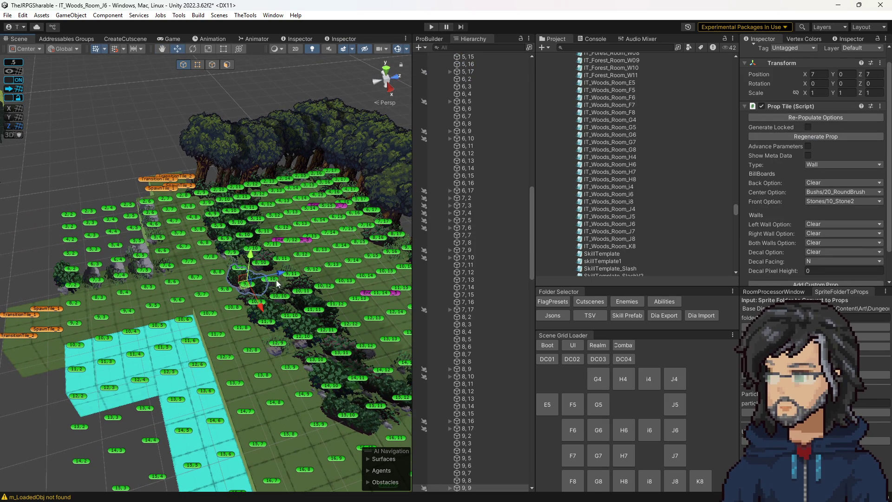
{"action": "left_click", "coordinate": [232, 265]}
{"action": "left_click", "coordinate": [813, 139]}
{"action": "left_click", "coordinate": [817, 136]}
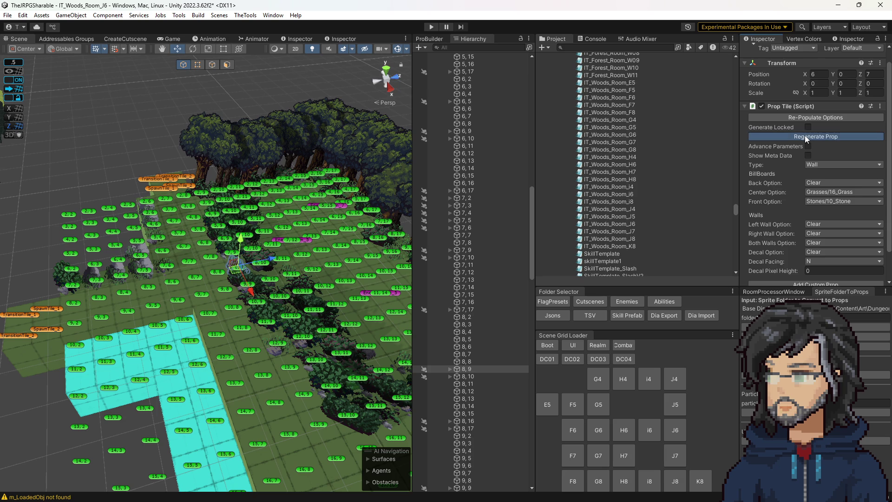
{"action": "scroll", "coordinate": [312, 233], "scroll_direction": "up", "scroll_amount": 5}
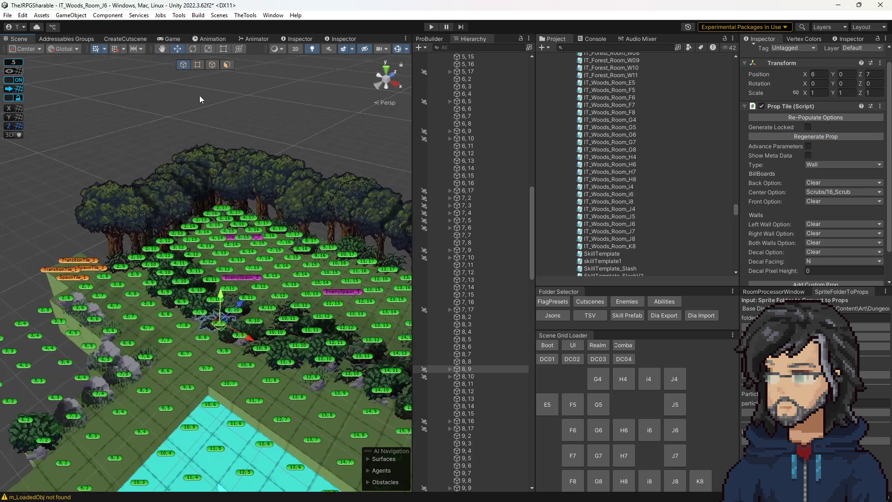
{"action": "left_click", "coordinate": [212, 104]}
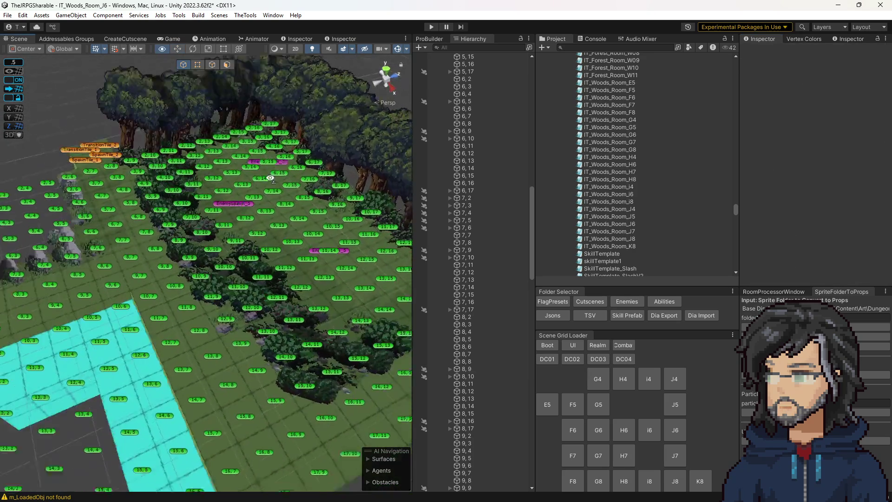
Inspect tile 9, 11's round bush and 10_Stone prop and save the scene
{"action": "left_click_drag", "start_coordinate": [269, 178], "coordinate": [234, 221]}
{"action": "left_click", "coordinate": [234, 221]}
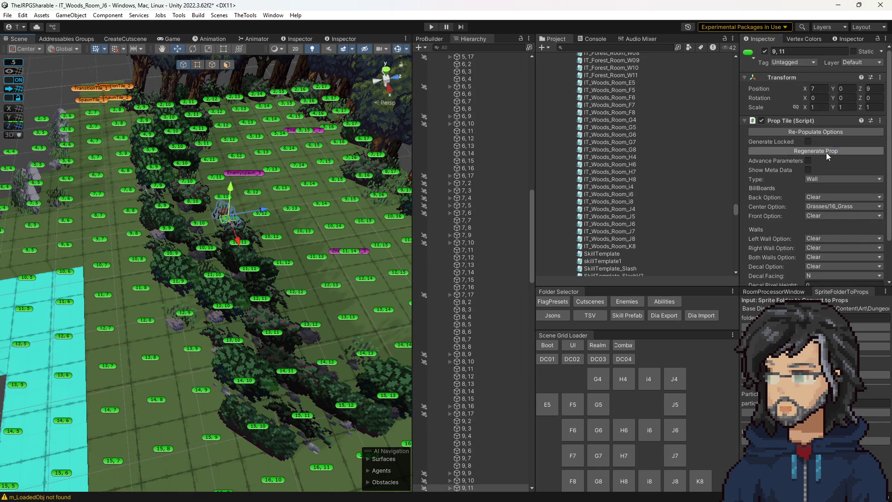
{"action": "scroll", "coordinate": [268, 229], "scroll_direction": "down", "scroll_amount": 5}
{"action": "left_click_drag", "start_coordinate": [268, 228], "coordinate": [104, 173]}
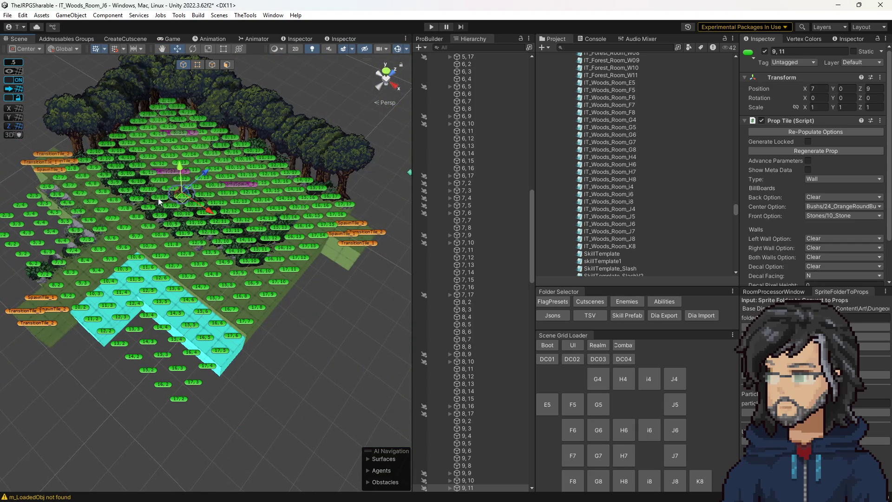
{"action": "mouse_move", "coordinate": [158, 201]}
{"action": "left_mouse_down"}
{"action": "mouse_move", "coordinate": [84, 131]}
{"action": "mouse_move", "coordinate": [149, 176]}
{"action": "left_mouse_up"}
{"action": "scroll", "coordinate": [225, 209], "scroll_direction": "up", "scroll_amount": 5}
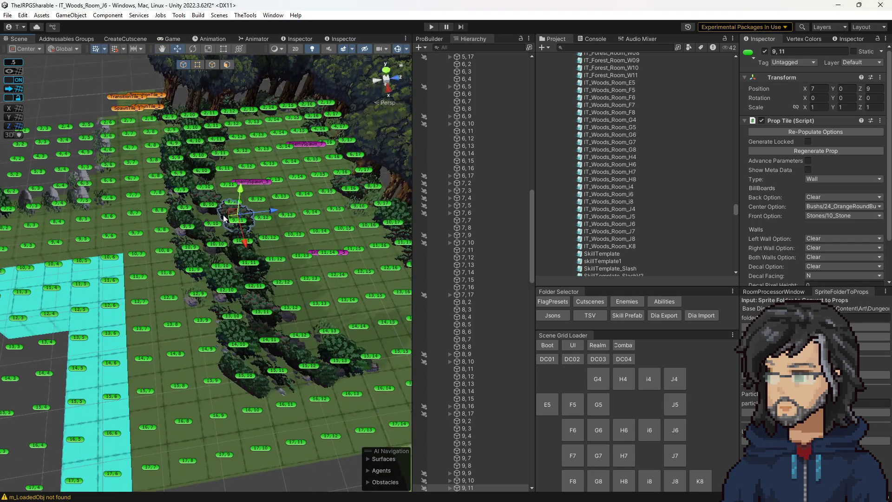
{"action": "scroll", "coordinate": [224, 217], "scroll_direction": "down", "scroll_amount": 5}
{"action": "key", "text": "ctrl+s"}
{"action": "left_click_drag", "start_coordinate": [279, 232], "coordinate": [325, 228]}
{"action": "left_click", "coordinate": [324, 226]}
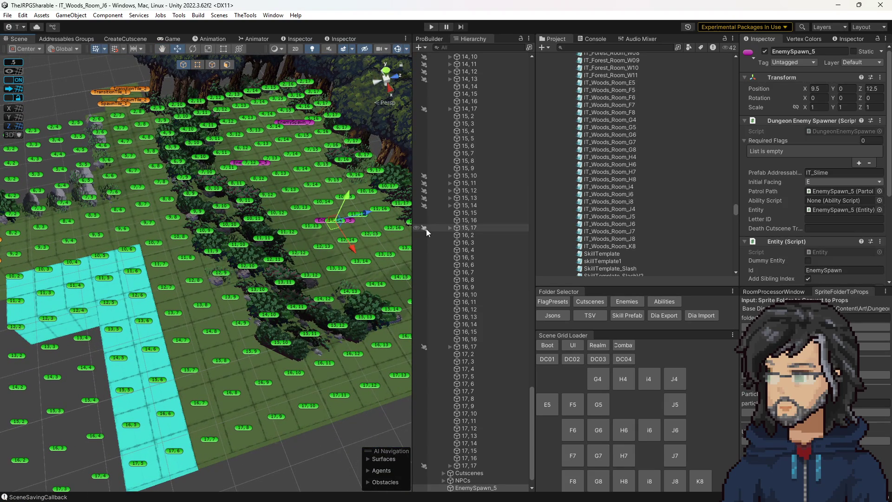
Clear the console warnings and enter Play mode to test the forest room
{"action": "scroll", "coordinate": [815, 229], "scroll_direction": "down", "scroll_amount": 5}
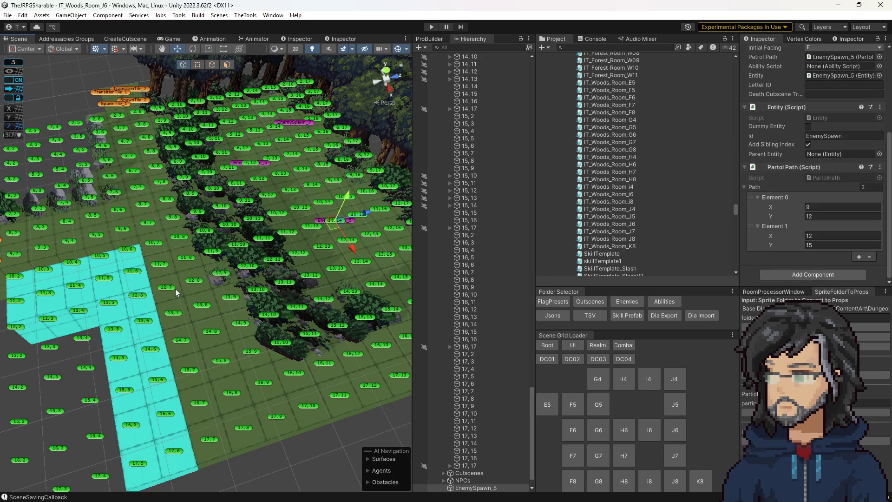
{"action": "left_click_drag", "start_coordinate": [196, 302], "coordinate": [222, 296]}
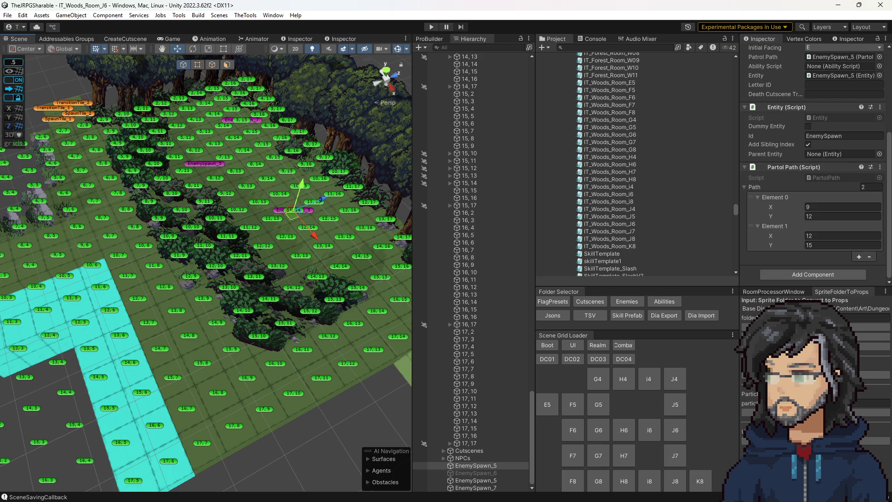
{"action": "mouse_move", "coordinate": [261, 255]}
{"action": "left_mouse_down"}
{"action": "mouse_move", "coordinate": [348, 274]}
{"action": "mouse_move", "coordinate": [353, 263]}
{"action": "mouse_move", "coordinate": [368, 269]}
{"action": "left_mouse_up"}
{"action": "left_click", "coordinate": [590, 39]}
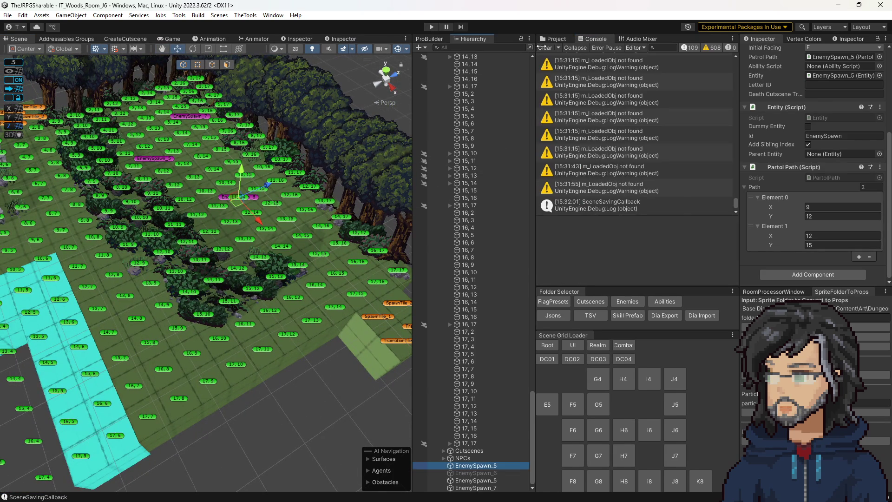
{"action": "left_click", "coordinate": [546, 47]}
{"action": "left_click", "coordinate": [431, 27]}
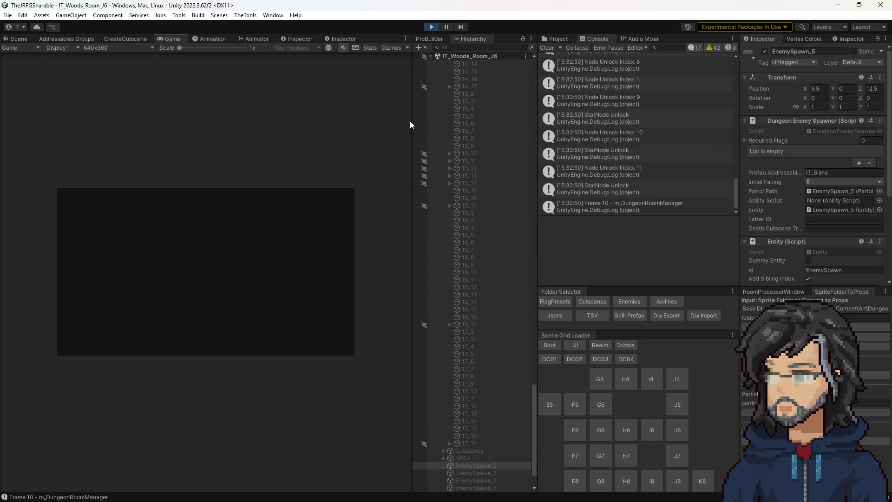
Widen the Game view for the test run, then stop Play mode
{"action": "left_click_drag", "start_coordinate": [411, 121], "coordinate": [627, 136]}
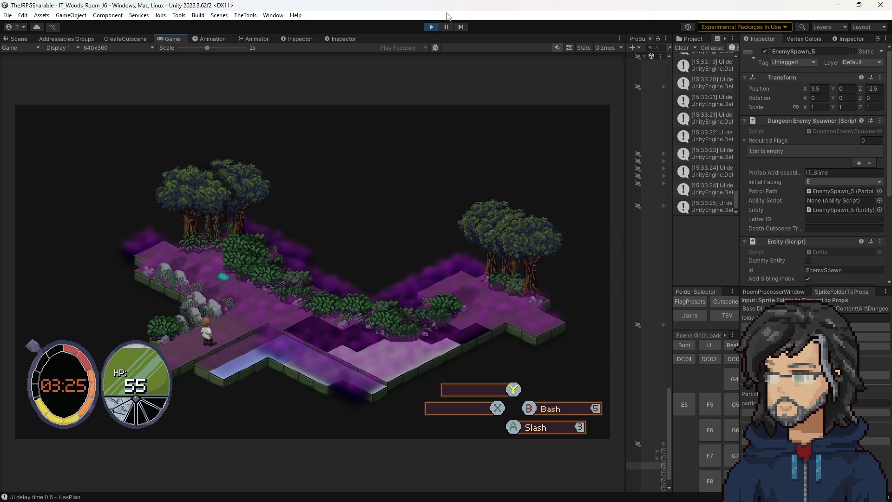
{"action": "left_click", "coordinate": [431, 27]}
{"action": "left_click_drag", "start_coordinate": [415, 129], "coordinate": [400, 151]}
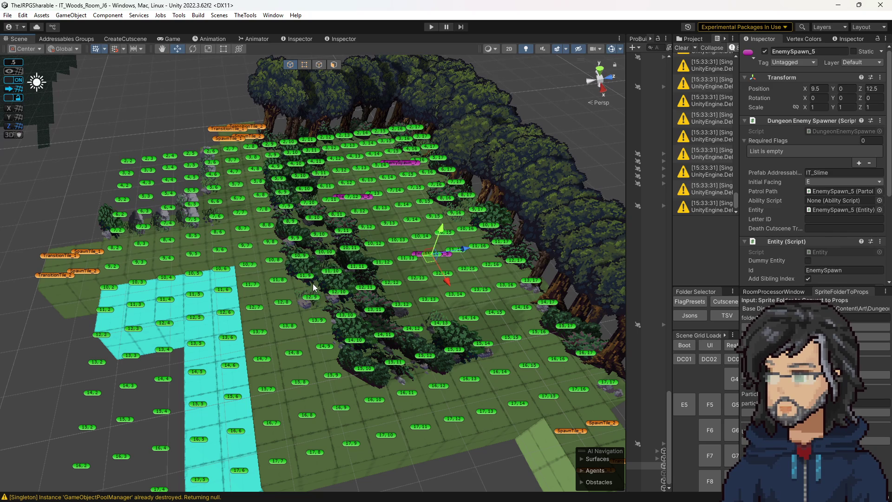
{"action": "mouse_move", "coordinate": [347, 270]}
{"action": "left_mouse_down"}
{"action": "mouse_move", "coordinate": [361, 283]}
{"action": "mouse_move", "coordinate": [350, 262]}
{"action": "left_mouse_up"}
{"action": "left_click_drag", "start_coordinate": [325, 220], "coordinate": [272, 152]}
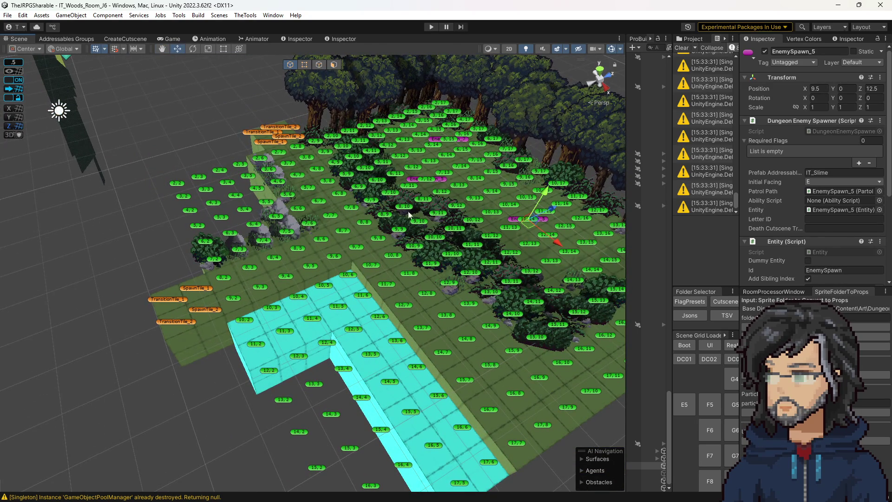
{"action": "left_click_drag", "start_coordinate": [441, 250], "coordinate": [395, 211]}
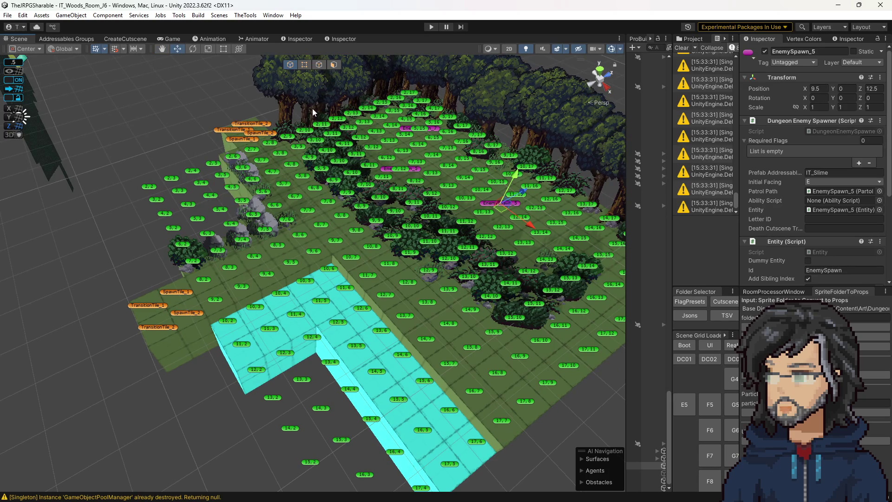
{"action": "mouse_move", "coordinate": [392, 225]}
{"action": "left_mouse_down"}
{"action": "mouse_move", "coordinate": [362, 216]}
{"action": "mouse_move", "coordinate": [367, 250]}
{"action": "left_mouse_up"}
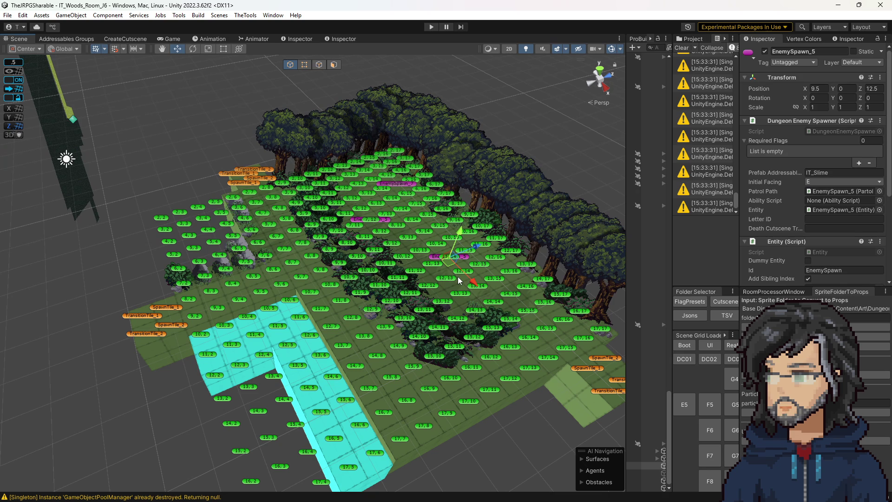
{"action": "mouse_move", "coordinate": [458, 277]}
{"action": "left_mouse_down"}
{"action": "mouse_move", "coordinate": [462, 302]}
{"action": "mouse_move", "coordinate": [449, 218]}
{"action": "mouse_move", "coordinate": [483, 232]}
{"action": "mouse_move", "coordinate": [433, 253]}
{"action": "mouse_move", "coordinate": [453, 235]}
{"action": "left_mouse_up"}
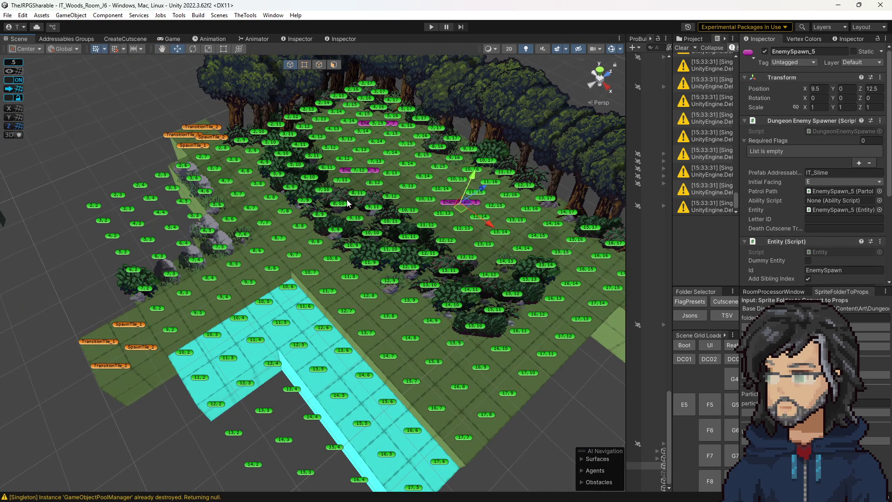
{"action": "left_click_drag", "start_coordinate": [339, 206], "coordinate": [363, 226]}
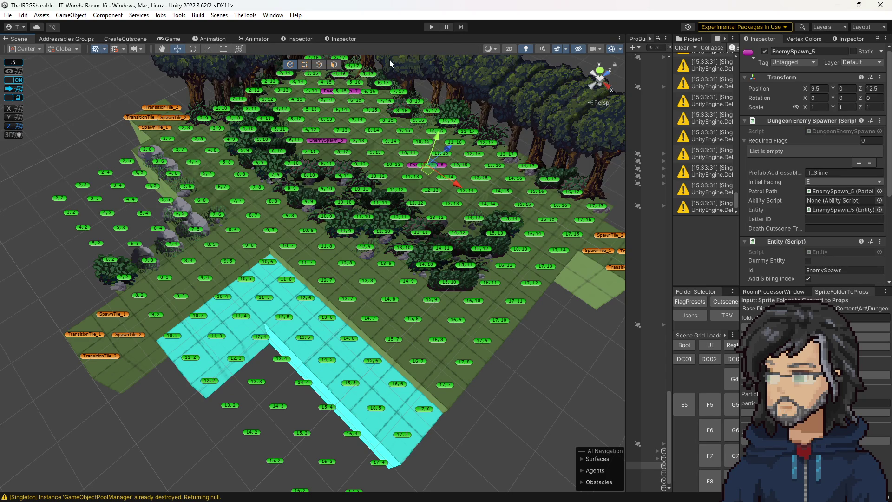
{"action": "key", "text": "Down"}
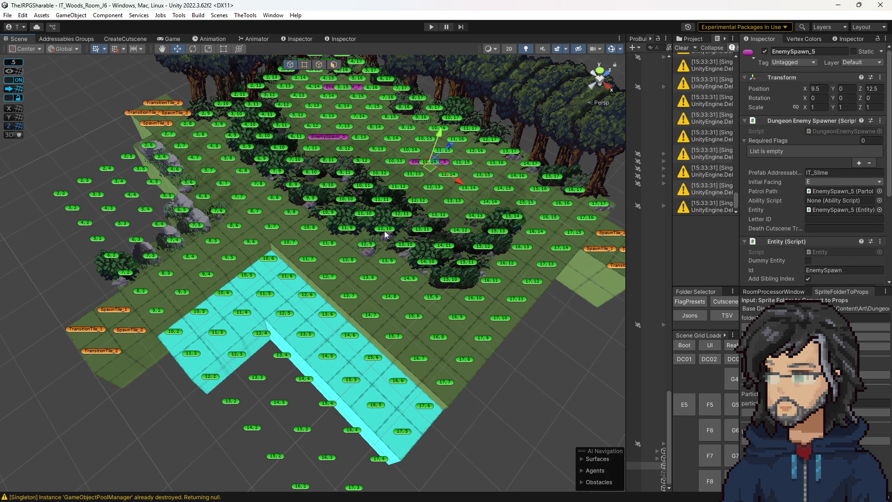
{"action": "left_click_drag", "start_coordinate": [462, 280], "coordinate": [397, 279]}
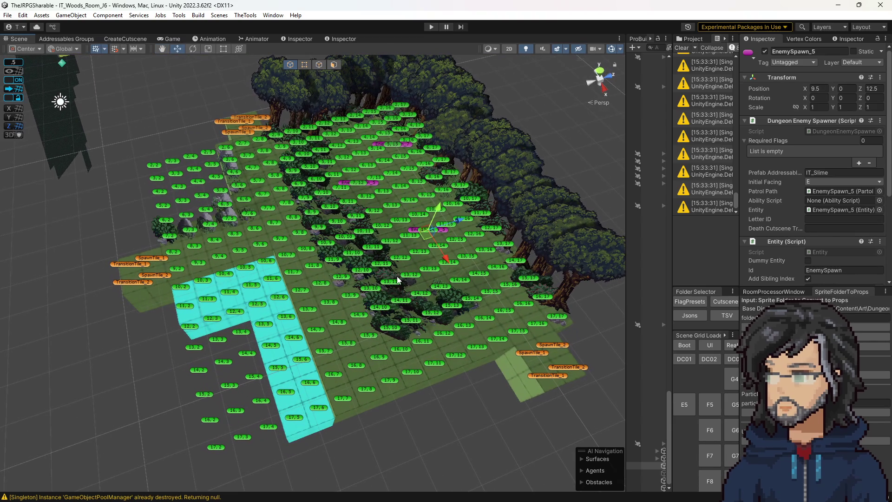
{"action": "scroll", "coordinate": [397, 278], "scroll_direction": "up", "scroll_amount": 2}
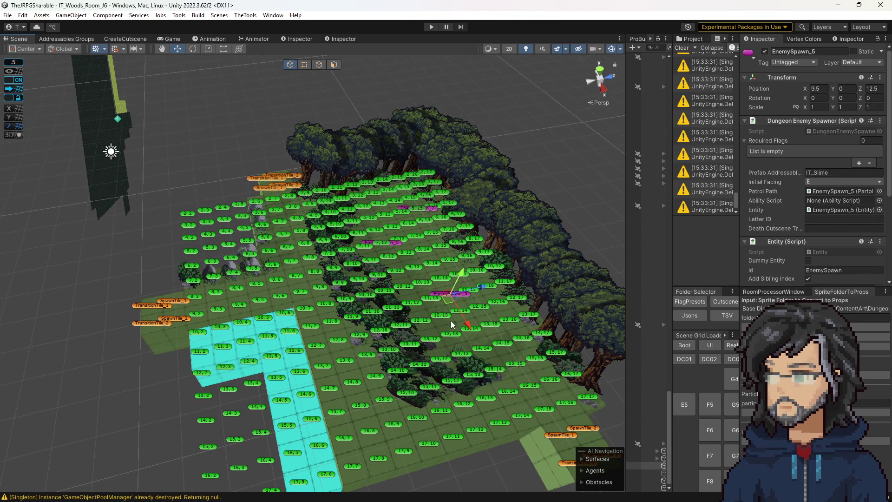
{"action": "scroll", "coordinate": [317, 248], "scroll_direction": "up", "scroll_amount": 2}
{"action": "scroll", "coordinate": [317, 247], "scroll_direction": "up", "scroll_amount": 5}
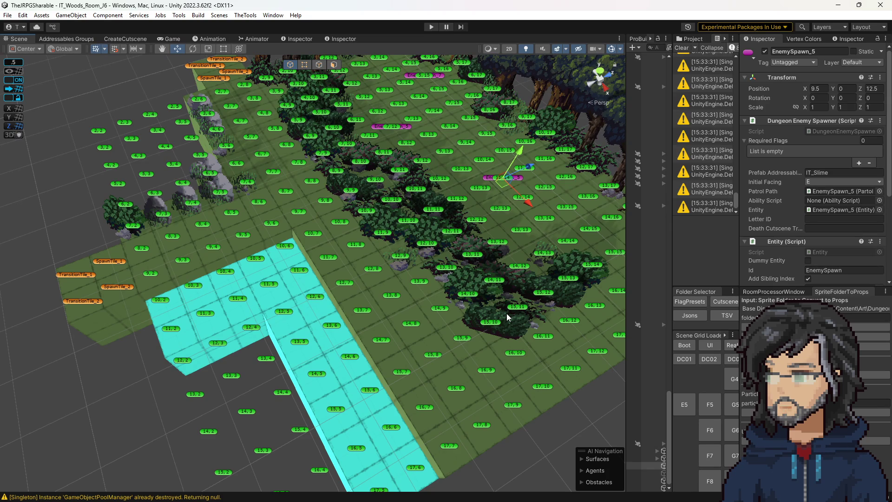
{"action": "scroll", "coordinate": [503, 316], "scroll_direction": "down", "scroll_amount": 4}
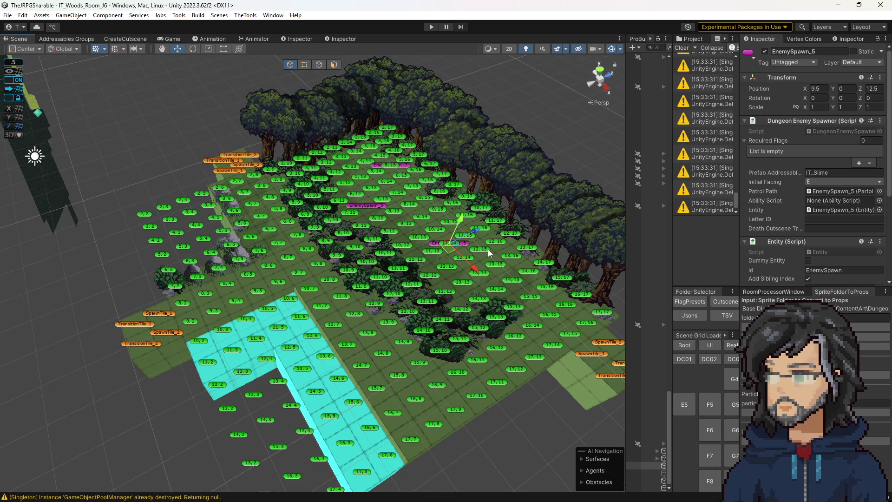
{"action": "scroll", "coordinate": [382, 175], "scroll_direction": "up", "scroll_amount": 5}
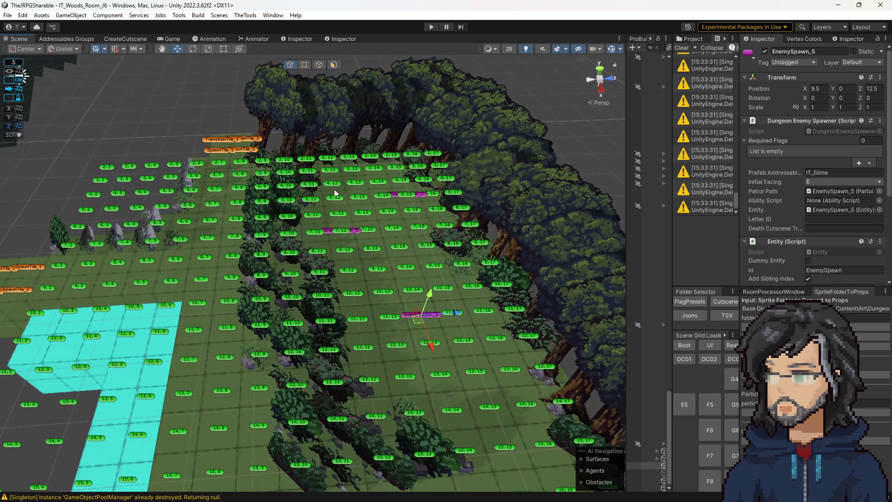
{"action": "scroll", "coordinate": [451, 294], "scroll_direction": "down", "scroll_amount": 5}
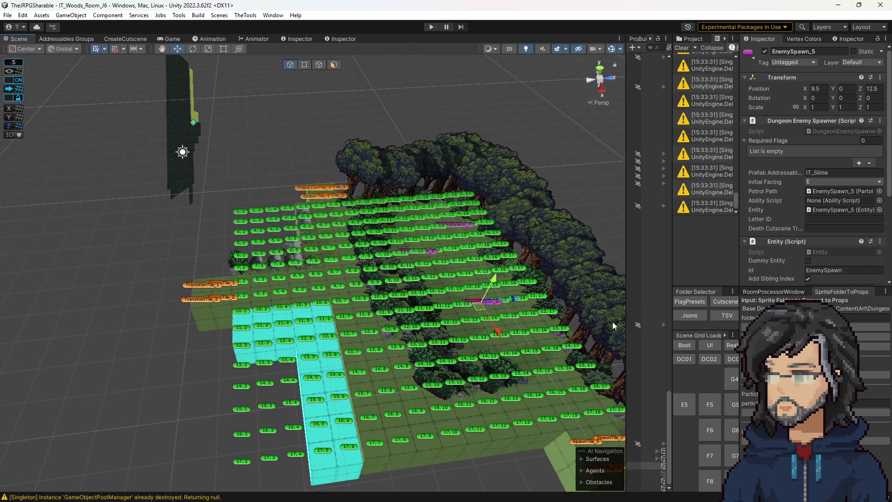
{"action": "left_click_drag", "start_coordinate": [671, 274], "coordinate": [509, 269]}
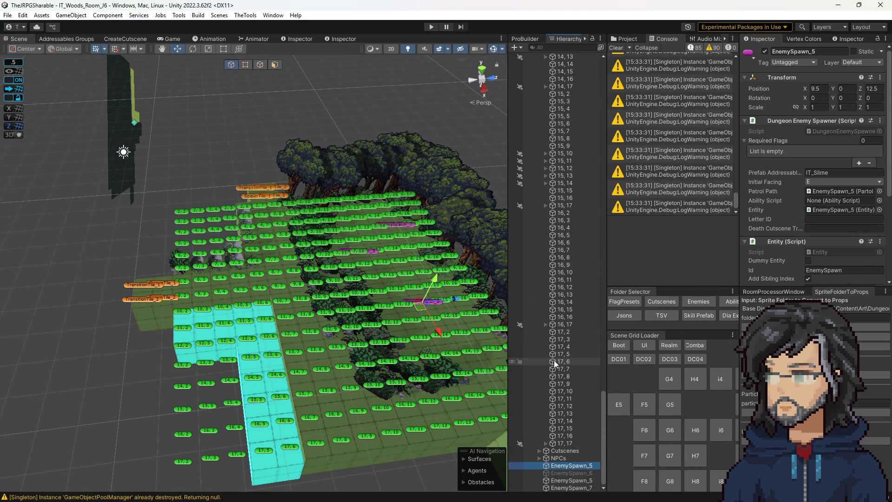
Load woods room G6, then H6, from the Scene Grid Loader
{"action": "left_click_drag", "start_coordinate": [436, 372], "coordinate": [478, 395]}
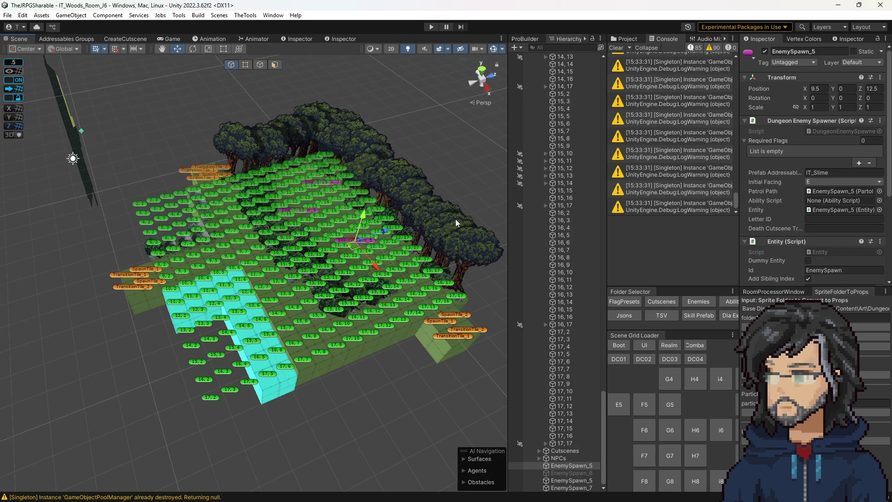
{"action": "left_click_drag", "start_coordinate": [455, 218], "coordinate": [506, 241]}
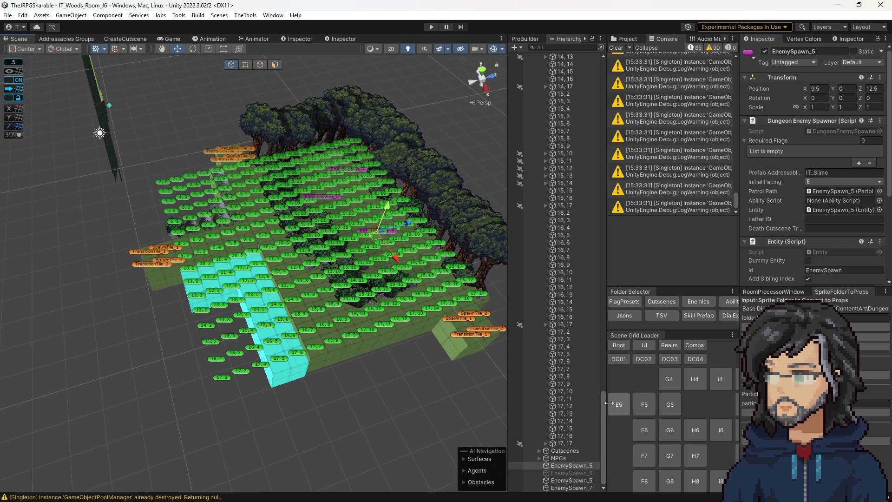
{"action": "left_click", "coordinate": [670, 430]}
{"action": "left_click_drag", "start_coordinate": [328, 301], "coordinate": [346, 310]}
{"action": "left_click", "coordinate": [701, 431]}
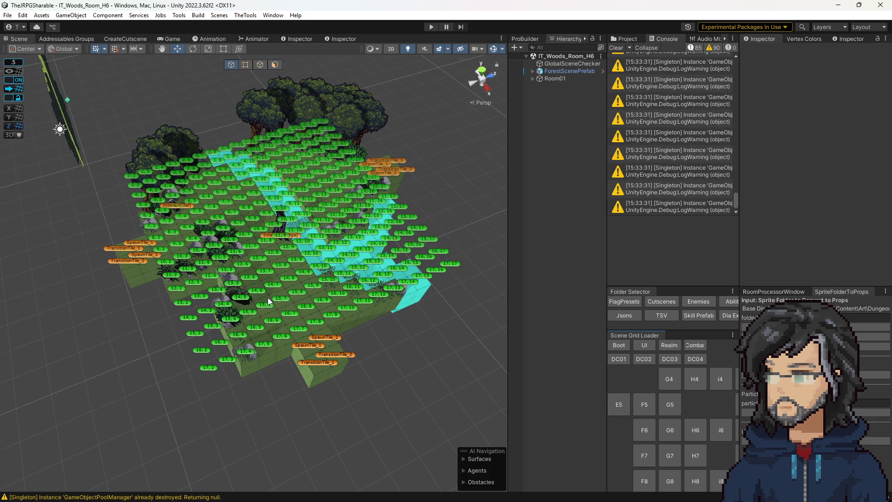
Inspect H6's Interact[Def] tile from several angles, then load woods room H8
{"action": "scroll", "coordinate": [246, 300], "scroll_direction": "up", "scroll_amount": 5}
{"action": "mouse_move", "coordinate": [246, 300]}
{"action": "left_mouse_down"}
{"action": "mouse_move", "coordinate": [276, 263]}
{"action": "mouse_move", "coordinate": [314, 278]}
{"action": "left_mouse_up"}
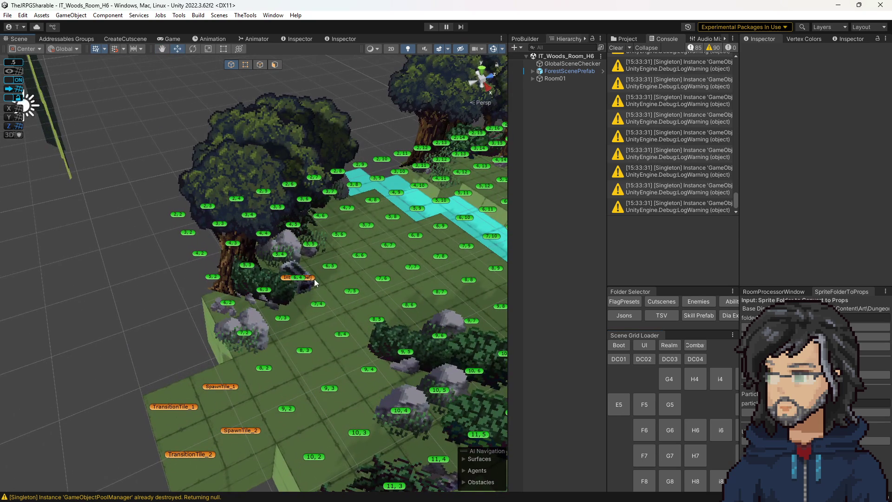
{"action": "left_click", "coordinate": [314, 279]}
{"action": "mouse_move", "coordinate": [333, 322]}
{"action": "left_mouse_down"}
{"action": "mouse_move", "coordinate": [346, 325]}
{"action": "mouse_move", "coordinate": [268, 254]}
{"action": "left_mouse_up"}
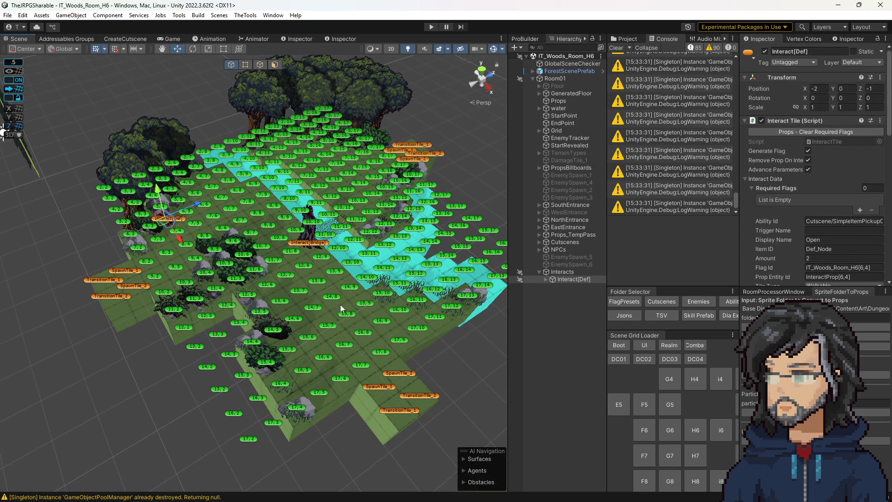
{"action": "left_click_drag", "start_coordinate": [377, 315], "coordinate": [332, 317]}
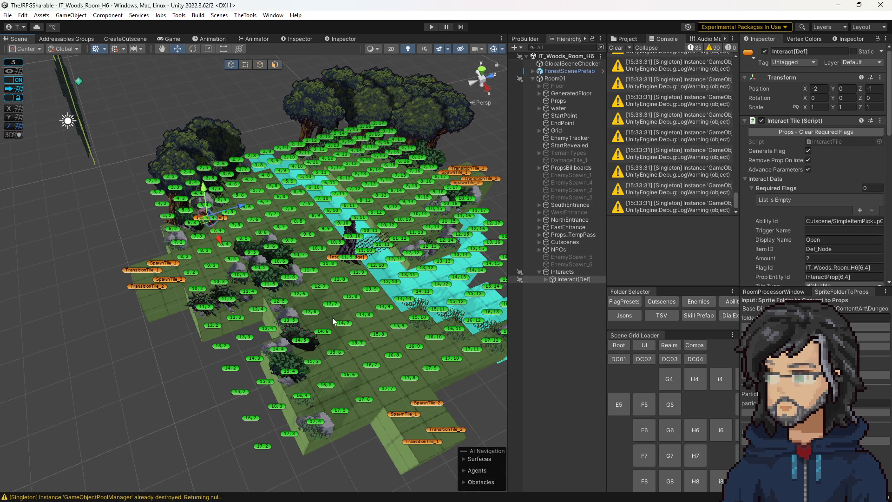
{"action": "left_click_drag", "start_coordinate": [408, 336], "coordinate": [592, 391]}
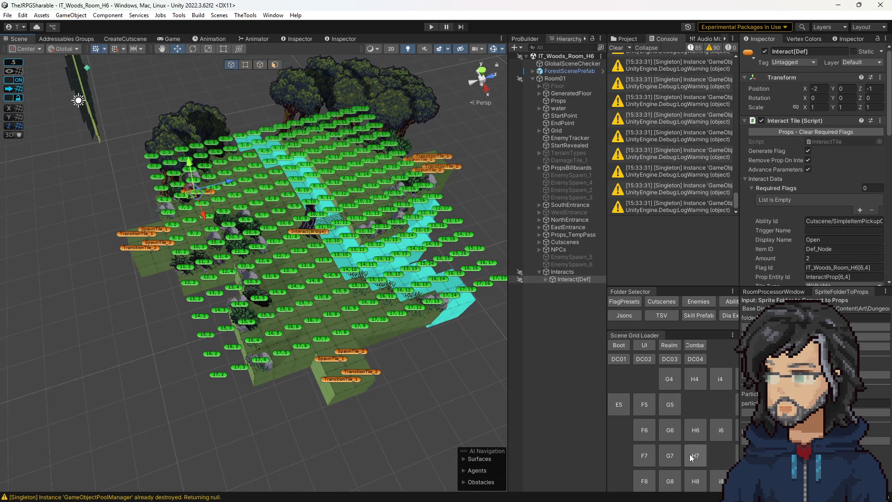
{"action": "left_click", "coordinate": [695, 478]}
{"action": "left_click_drag", "start_coordinate": [333, 354], "coordinate": [294, 324]}
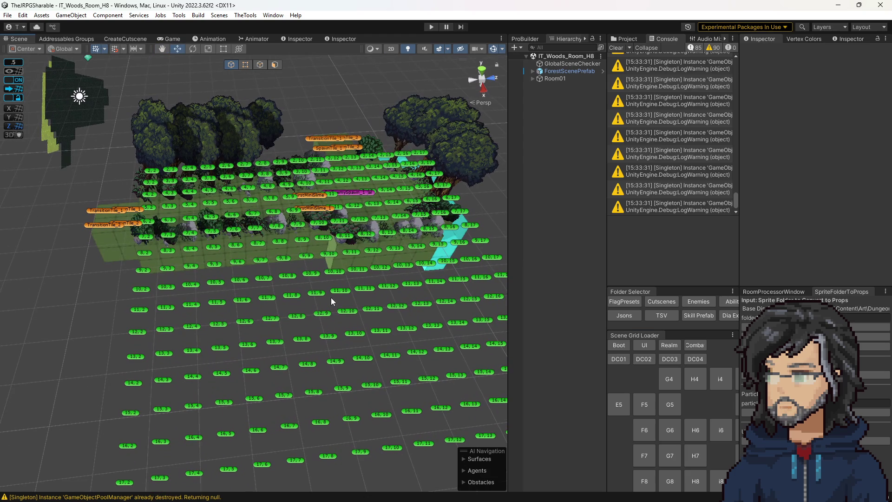
Expand ForestScenePrefab and Room01, clear the console, and select the IT_Woods_Room_H8 asset
{"action": "left_click", "coordinate": [532, 71]}
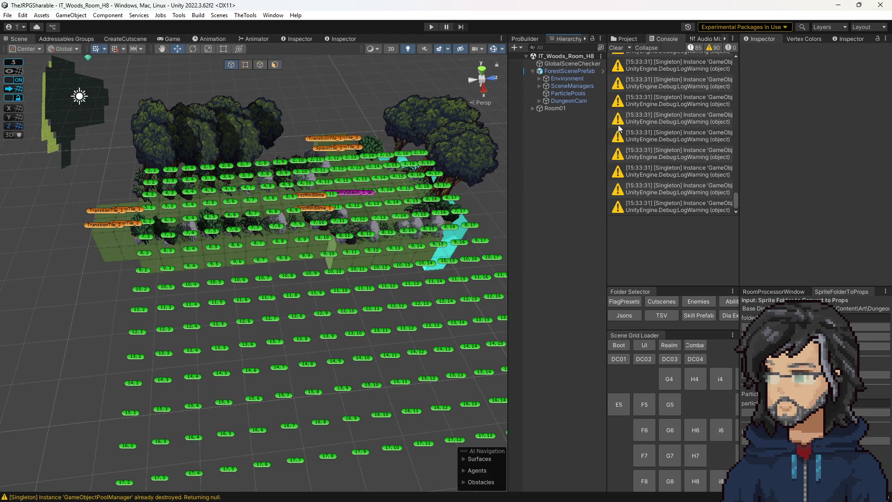
{"action": "left_click_drag", "start_coordinate": [606, 147], "coordinate": [621, 146]}
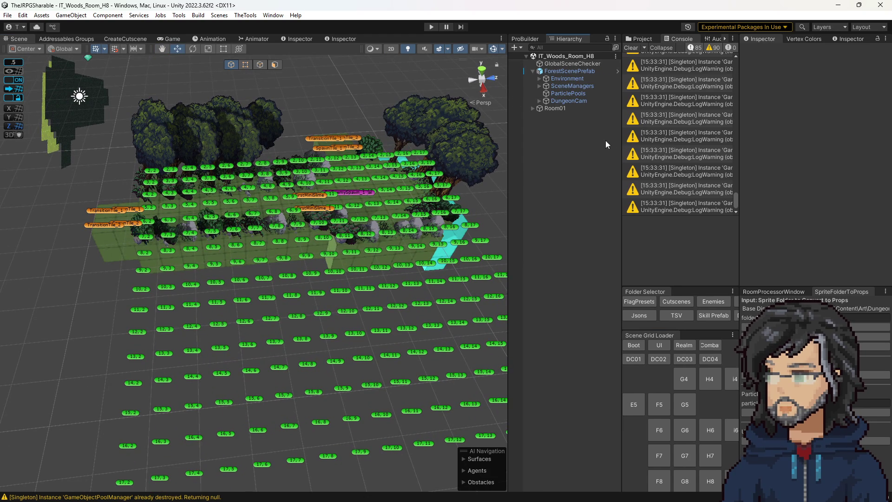
{"action": "left_click", "coordinate": [532, 108]}
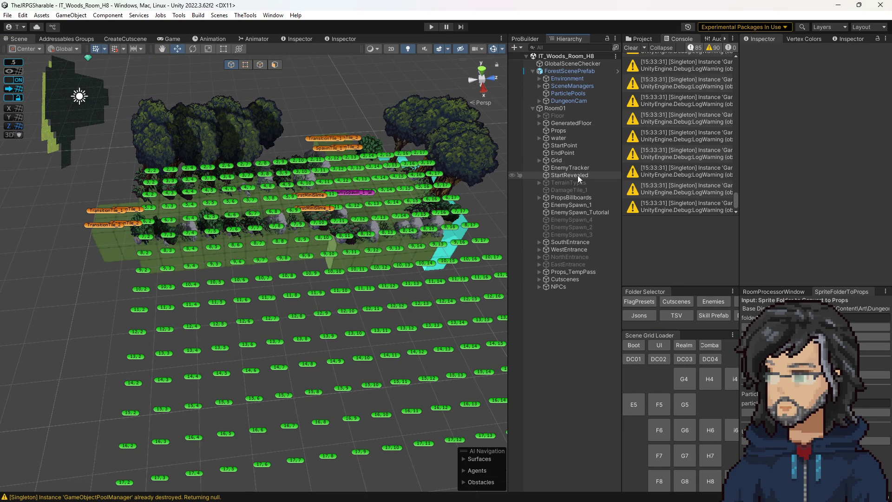
{"action": "left_click", "coordinate": [636, 42]}
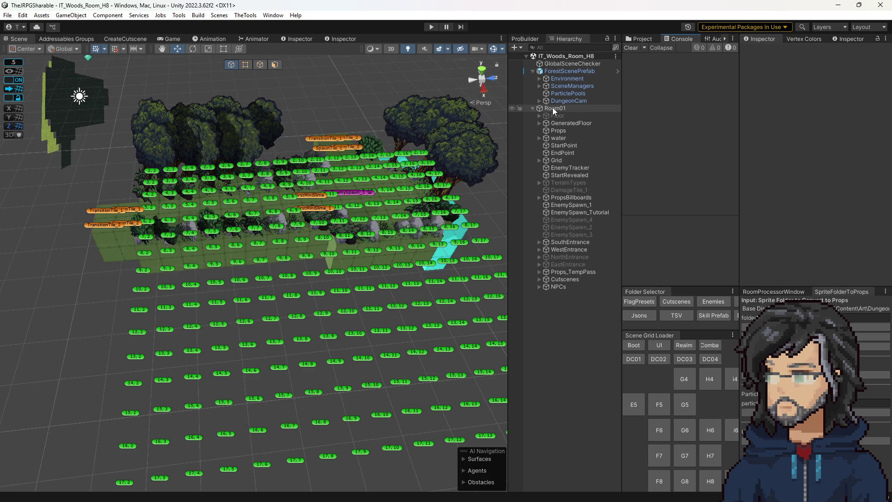
{"action": "left_click", "coordinate": [650, 39]}
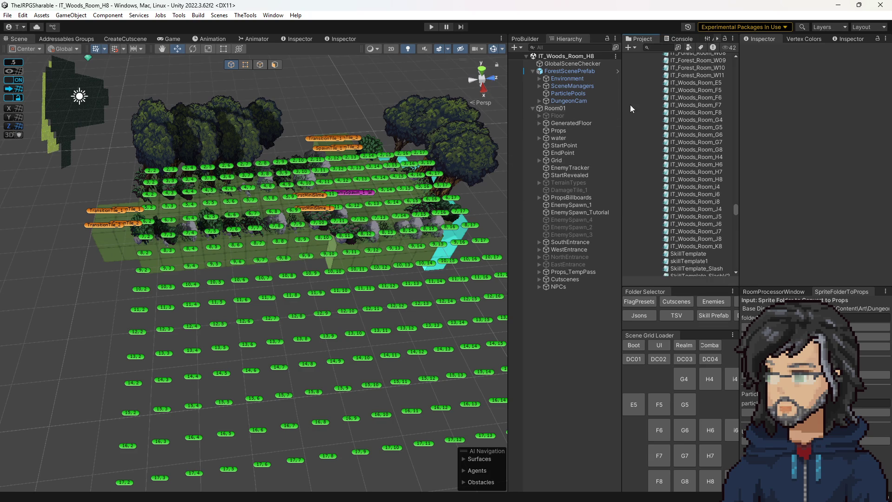
{"action": "left_click", "coordinate": [703, 179]}
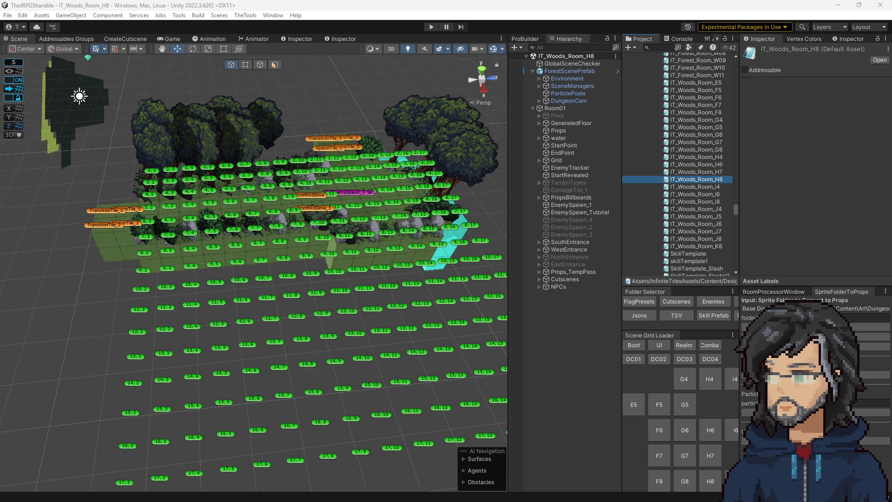
Clear A10:T20 in the MAPTool sheet
{"action": "key", "text": "alt+Tab"}
{"action": "left_click_drag", "start_coordinate": [177, 241], "coordinate": [387, 316]}
{"action": "key", "text": "Delete"}
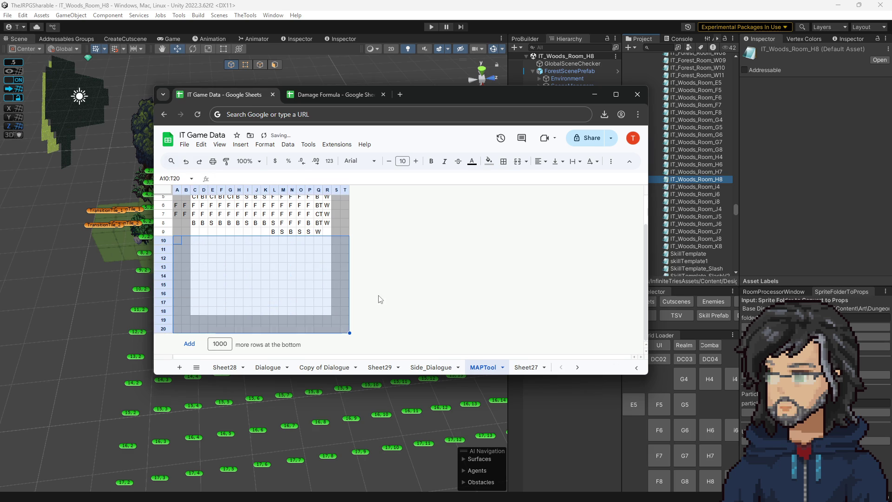
{"action": "mouse_move", "coordinate": [429, 92]}
{"action": "left_mouse_down"}
{"action": "mouse_move", "coordinate": [695, 121]}
{"action": "mouse_move", "coordinate": [666, 121]}
{"action": "left_mouse_up"}
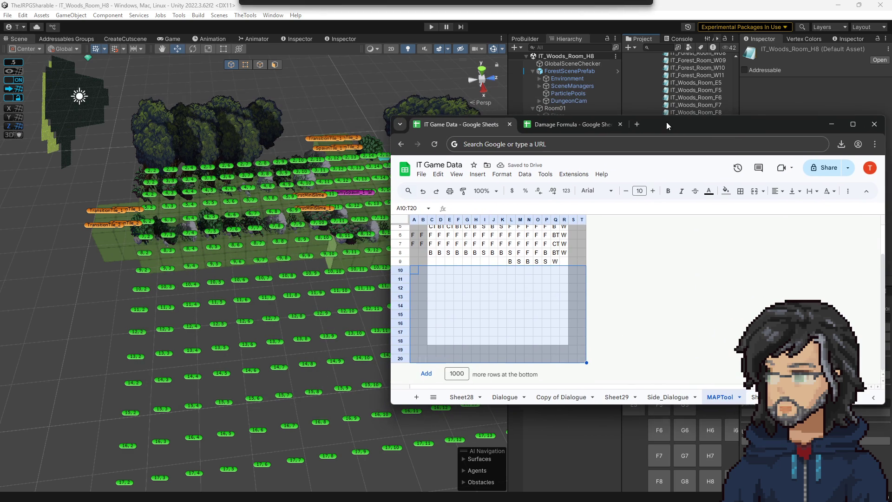
{"action": "scroll", "coordinate": [464, 278], "scroll_direction": "up", "scroll_amount": 2}
{"action": "left_click", "coordinate": [449, 274]}
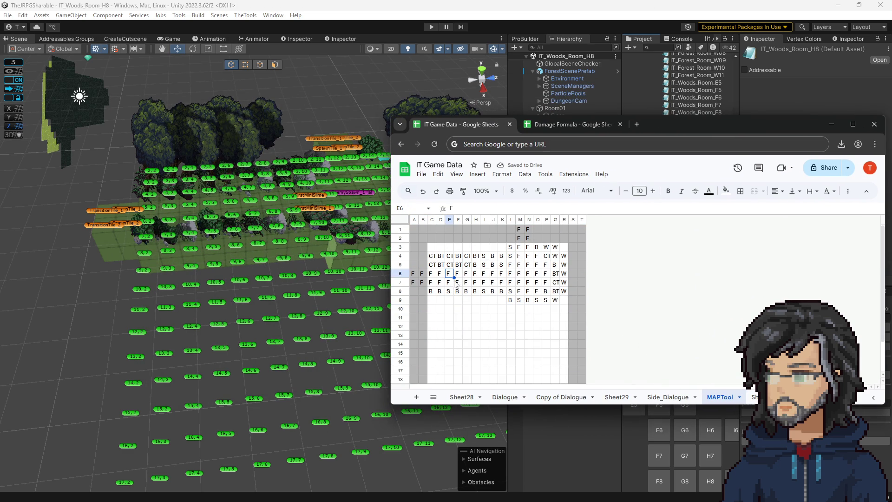
{"action": "left_click_drag", "start_coordinate": [552, 125], "coordinate": [354, 118]}
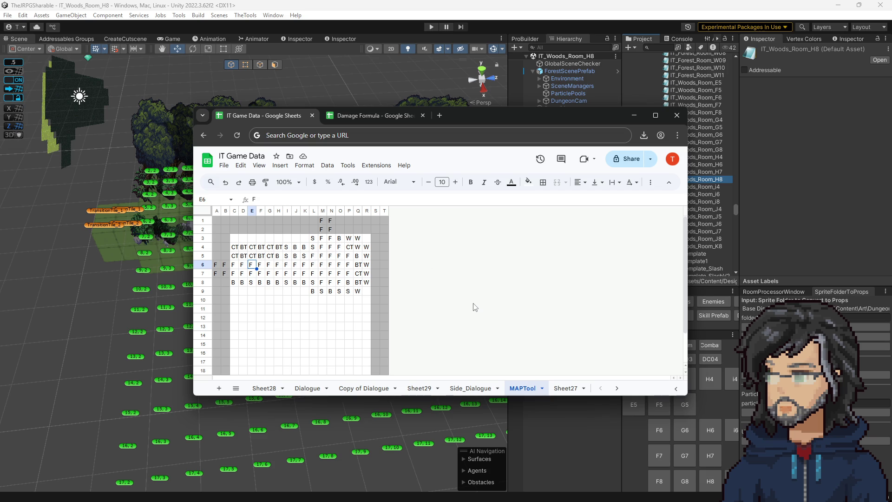
Browse forest rooms G7, H6, i6 and H8, settling on G7
{"action": "scroll", "coordinate": [284, 279], "scroll_direction": "down", "scroll_amount": 3}
{"action": "scroll", "coordinate": [315, 290], "scroll_direction": "up", "scroll_amount": 3}
{"action": "left_click", "coordinate": [573, 442]}
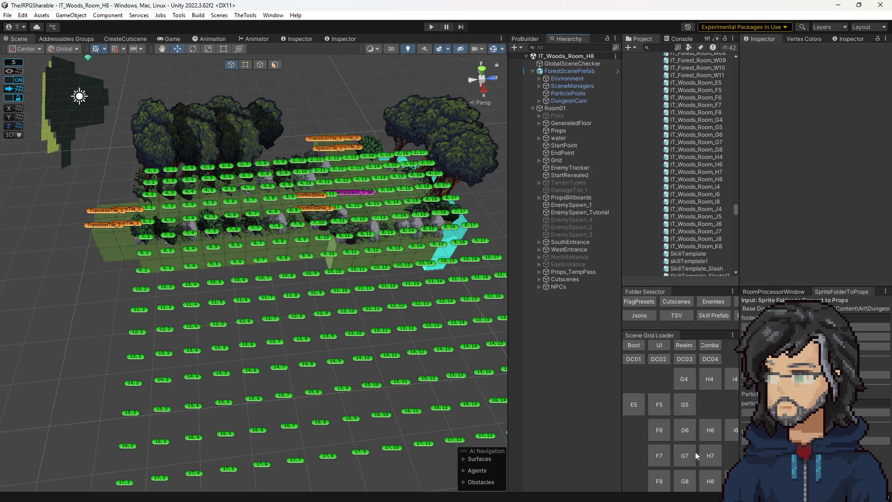
{"action": "left_click", "coordinate": [680, 449]}
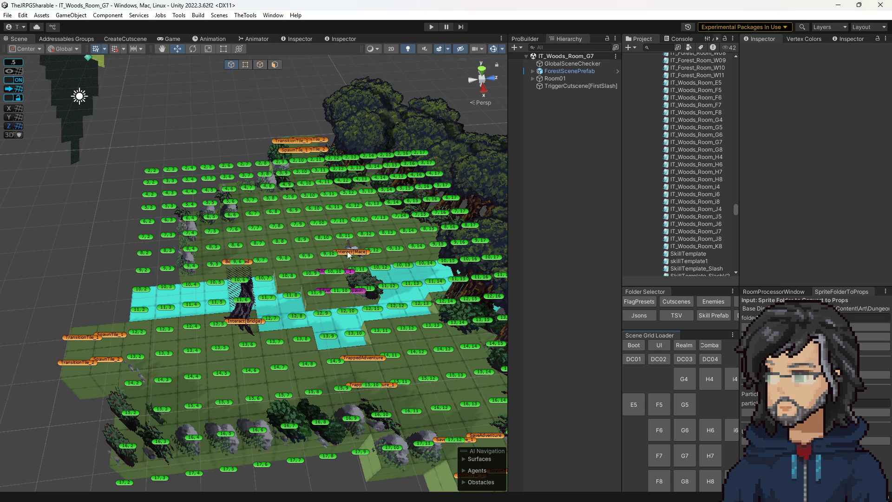
{"action": "left_click", "coordinate": [711, 428]}
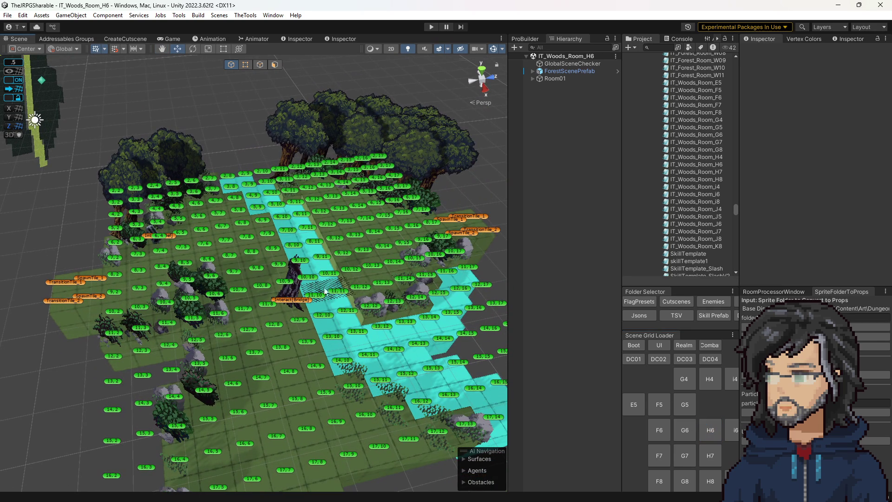
{"action": "left_click", "coordinate": [731, 427]}
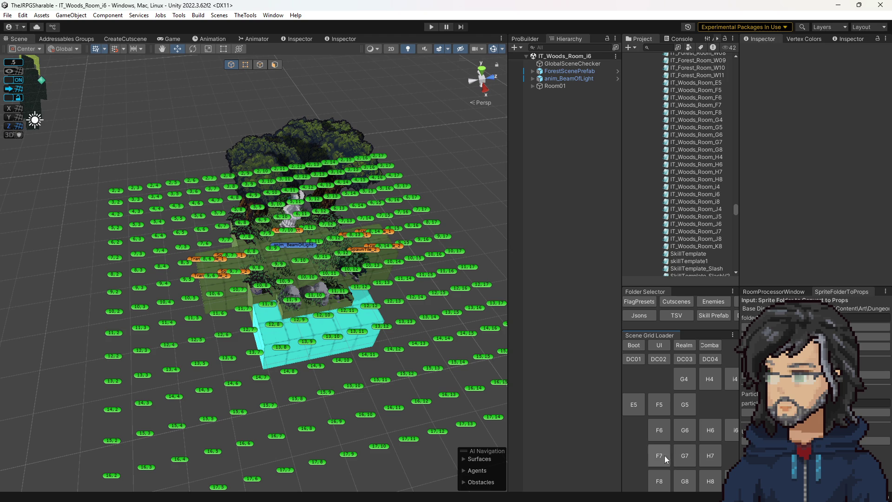
{"action": "left_click", "coordinate": [685, 429]}
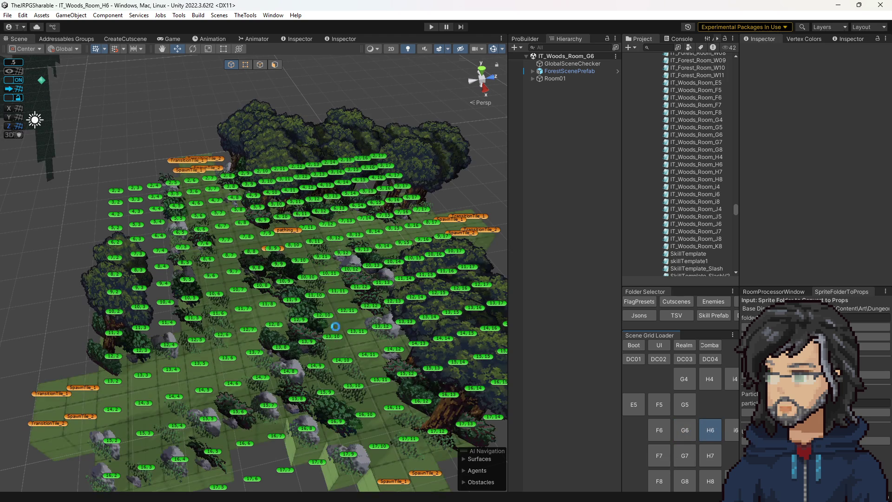
{"action": "left_click", "coordinate": [715, 480]}
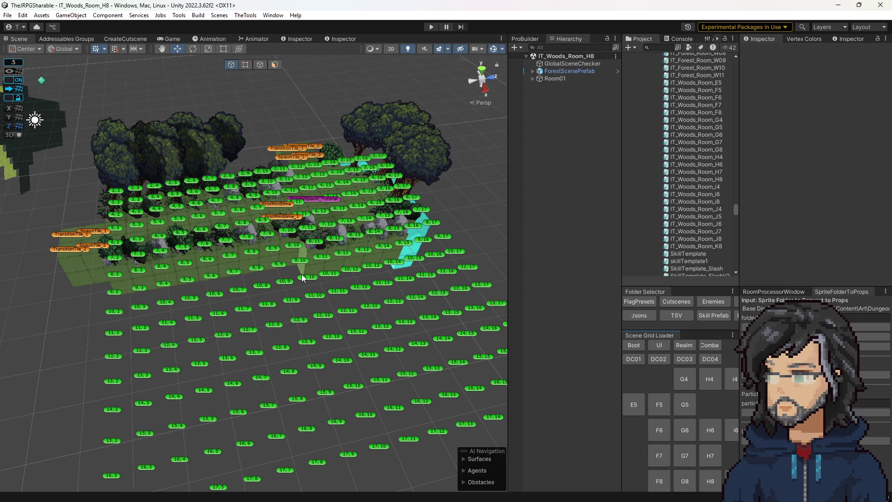
{"action": "left_click", "coordinate": [685, 457]}
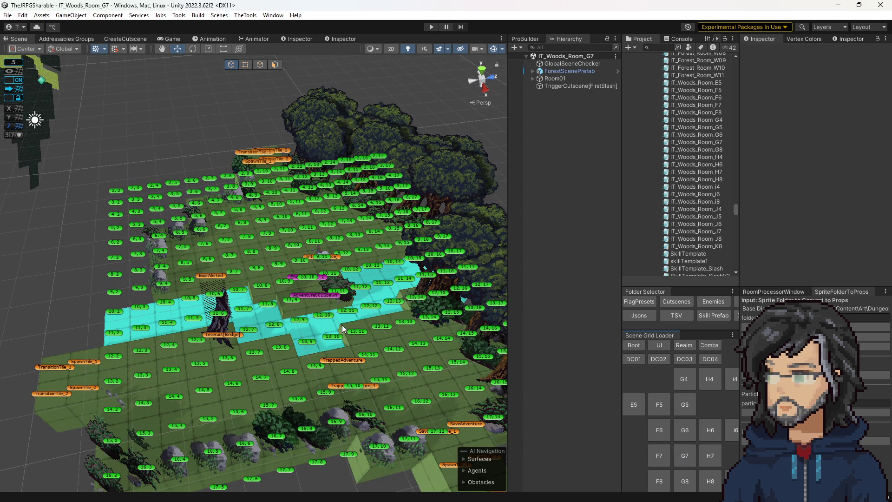
Study G7's stream and stump bridge, frame the whole room, then return to H8
{"action": "scroll", "coordinate": [408, 294], "scroll_direction": "up", "scroll_amount": 3}
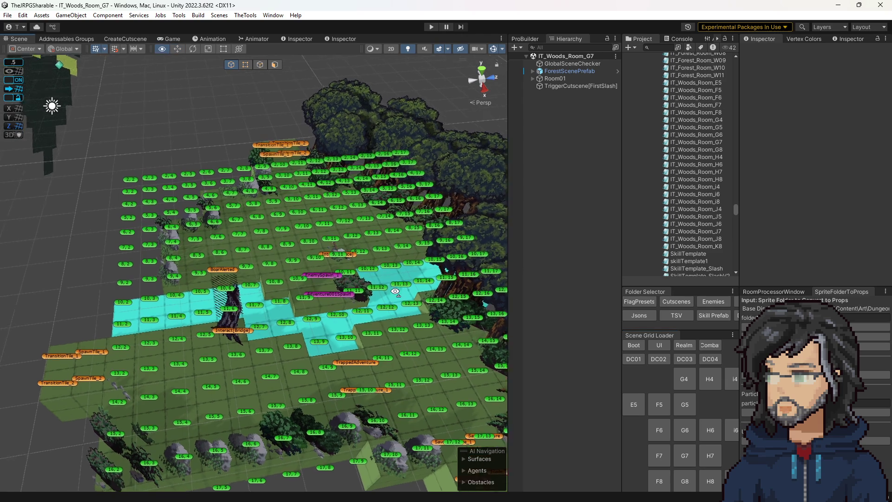
{"action": "left_click_drag", "start_coordinate": [407, 301], "coordinate": [418, 303]}
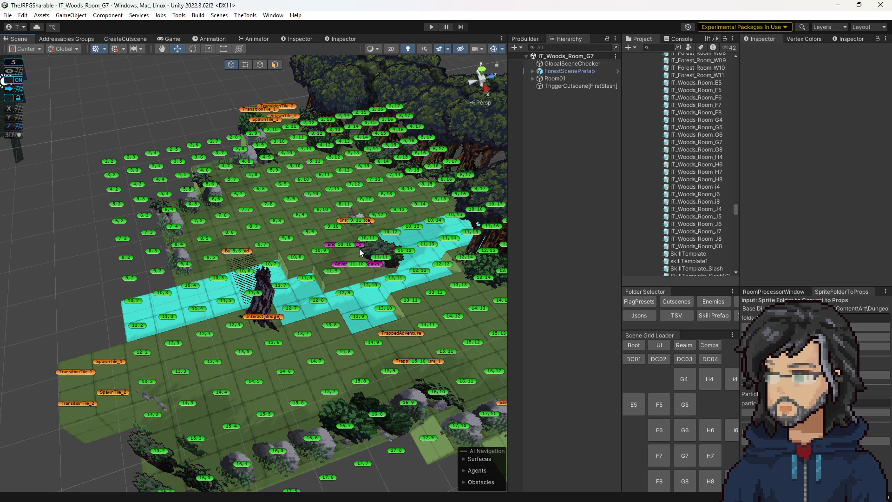
{"action": "mouse_move", "coordinate": [367, 291]}
{"action": "left_mouse_down"}
{"action": "mouse_move", "coordinate": [423, 291]}
{"action": "mouse_move", "coordinate": [424, 281]}
{"action": "left_mouse_up"}
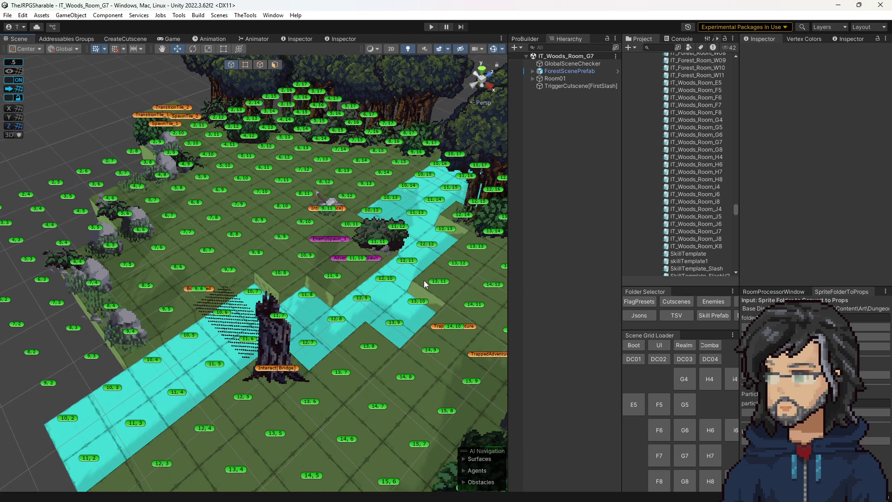
{"action": "left_click_drag", "start_coordinate": [340, 307], "coordinate": [338, 299]}
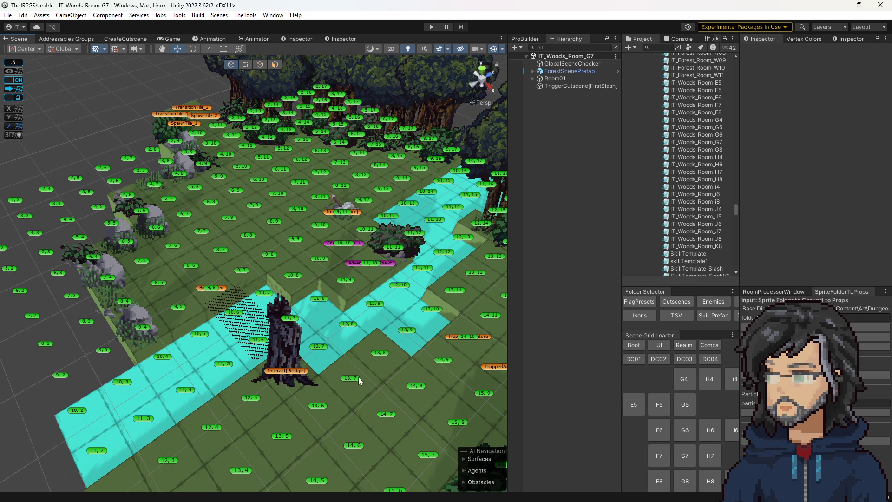
{"action": "key", "text": "f"}
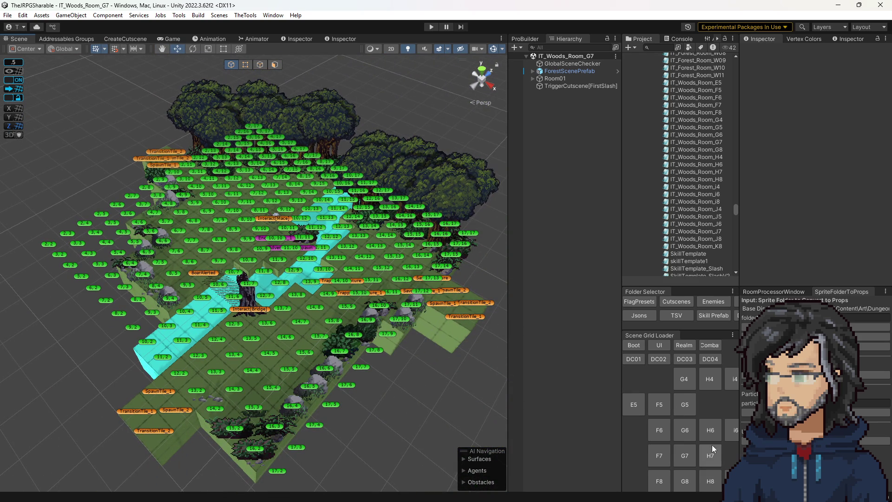
{"action": "left_click", "coordinate": [710, 481]}
Widen the Scene view, check forest room H6, then reload room H8
{"action": "mouse_move", "coordinate": [509, 343]}
{"action": "left_mouse_down"}
{"action": "mouse_move", "coordinate": [463, 340]}
{"action": "mouse_move", "coordinate": [552, 348]}
{"action": "left_mouse_up"}
{"action": "left_click_drag", "start_coordinate": [441, 325], "coordinate": [159, 277], "text": "alt"}
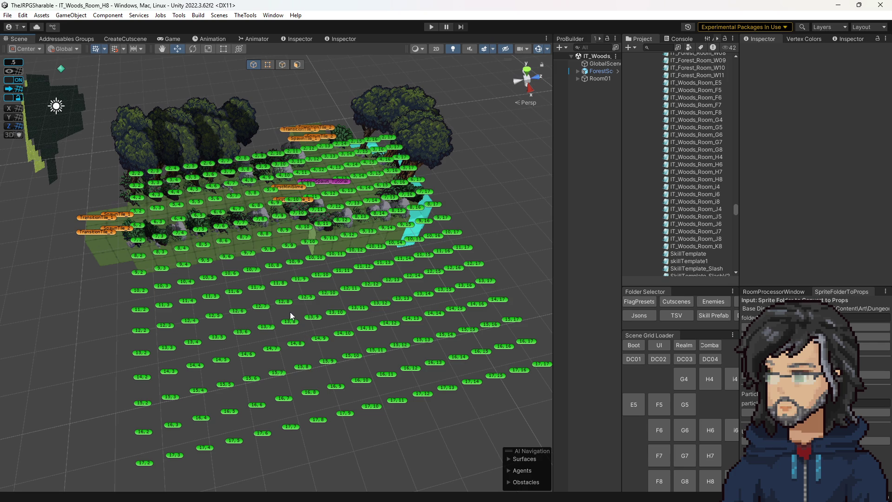
{"action": "left_click", "coordinate": [709, 430]}
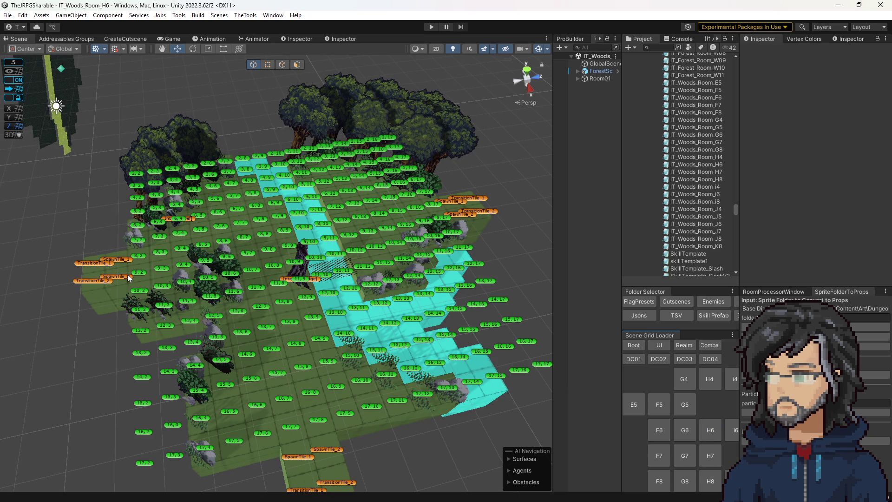
{"action": "left_click", "coordinate": [710, 481]}
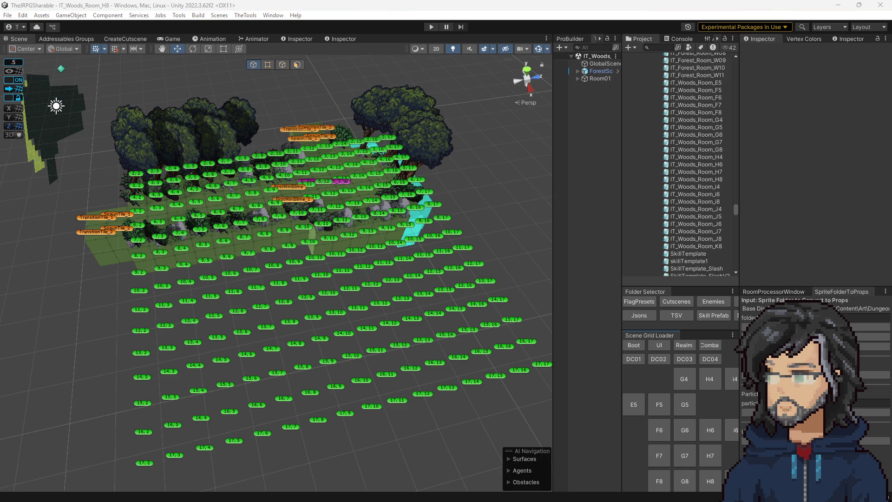
{"action": "key", "text": "alt+Tab"}
Fill E7:F15 with F tiles and enter G codes in the cells from E8 down
{"action": "left_click", "coordinate": [253, 274]}
{"action": "left_click_drag", "start_coordinate": [255, 278], "coordinate": [260, 344]}
{"action": "type", "text": "F\tF F\tF F\tF F\tF F\tF F\tF F\tF F\tF F\tF"}
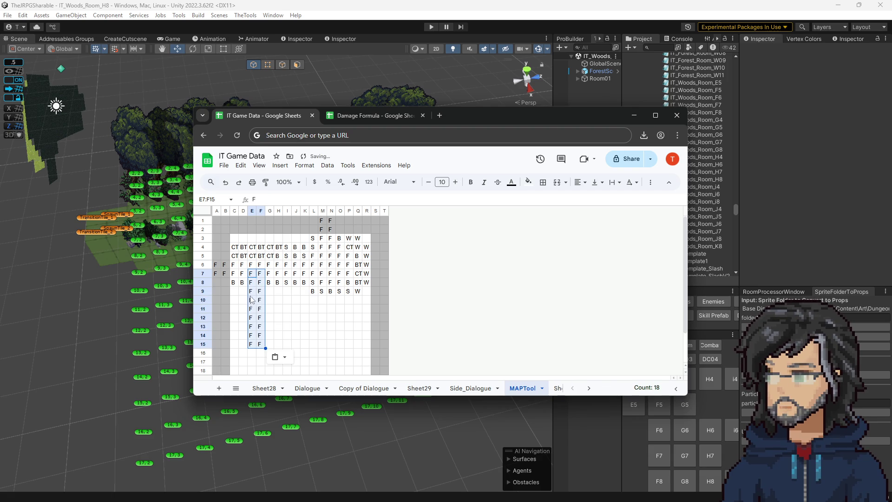
{"action": "left_click", "coordinate": [252, 283]}
{"action": "type", "text": "G"}
{"action": "key", "text": "Tab"}
{"action": "type", "text": "G"}
{"action": "key", "text": "Return"}
{"action": "type", "text": "G"}
{"action": "key", "text": "Tab"}
{"action": "type", "text": "G"}
{"action": "key", "text": "Return"}
{"action": "type", "text": "G"}
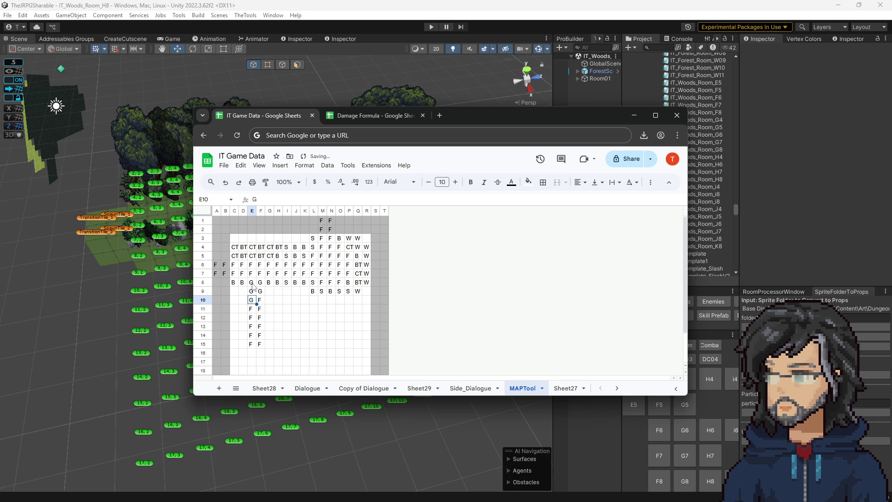
Fill G9:H14 with W tiles and extend W along row 9 from I9
{"action": "left_click", "coordinate": [244, 283]}
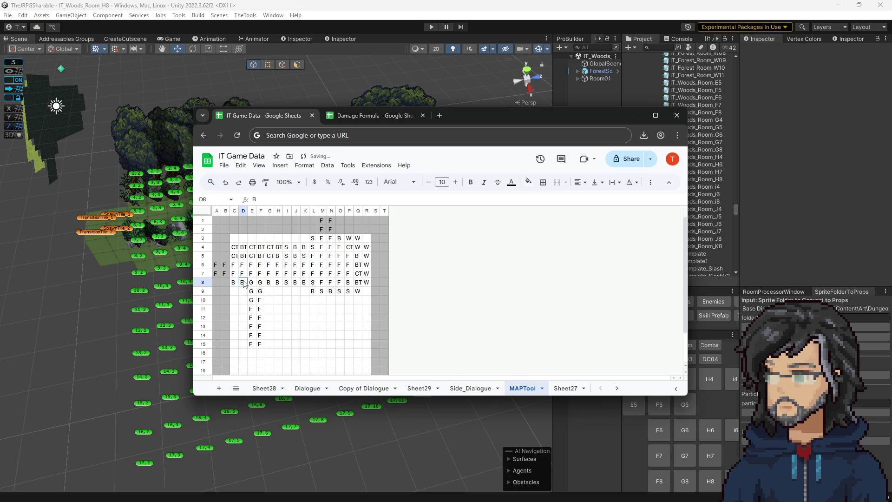
{"action": "left_click_drag", "start_coordinate": [271, 293], "coordinate": [280, 344]}
{"action": "type", "text": "W"}
{"action": "key", "text": "Up"}
{"action": "key", "text": "Up"}
{"action": "key", "text": "Down"}
{"action": "key", "text": "Down"}
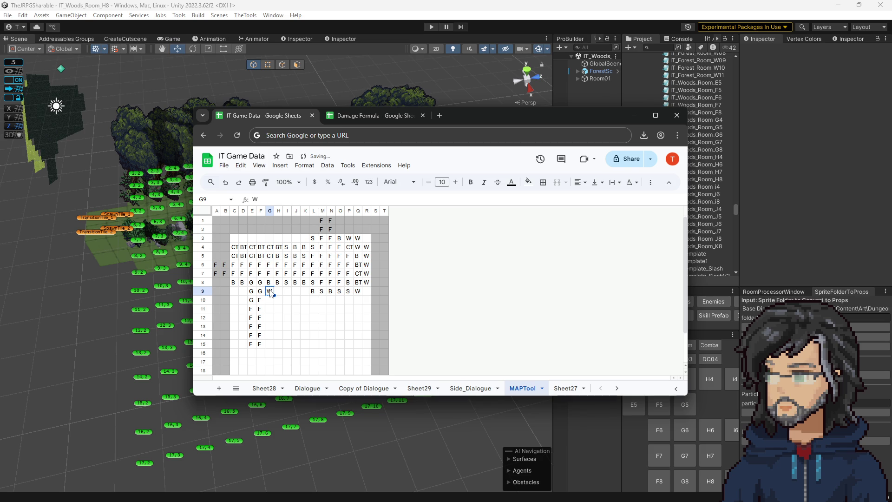
{"action": "mouse_move", "coordinate": [274, 295]}
{"action": "left_mouse_down"}
{"action": "mouse_move", "coordinate": [281, 348]}
{"action": "mouse_move", "coordinate": [281, 335]}
{"action": "left_mouse_up"}
{"action": "left_click", "coordinate": [298, 300]}
{"action": "left_click", "coordinate": [287, 291]}
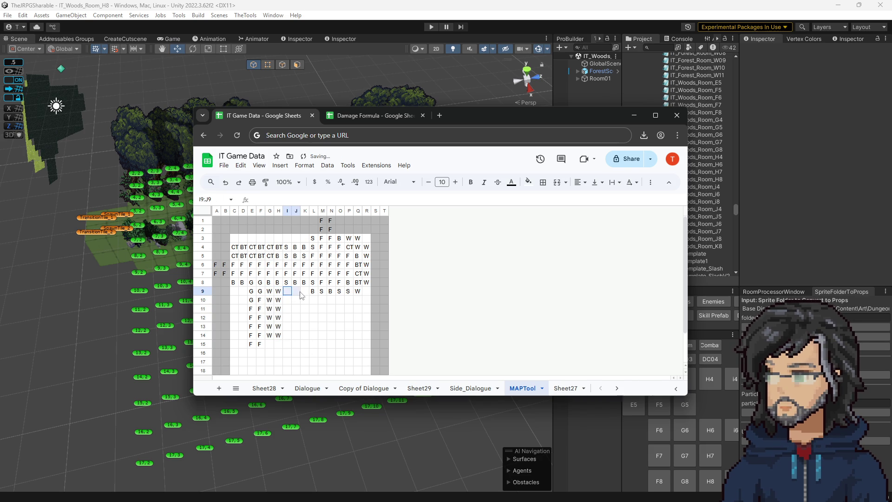
{"action": "type", "text": "W"}
{"action": "mouse_move", "coordinate": [286, 291]}
{"action": "left_mouse_down"}
{"action": "mouse_move", "coordinate": [321, 290]}
{"action": "mouse_move", "coordinate": [286, 290]}
{"action": "mouse_move", "coordinate": [306, 292]}
{"action": "mouse_move", "coordinate": [290, 301]}
{"action": "mouse_move", "coordinate": [333, 304]}
{"action": "mouse_move", "coordinate": [323, 303]}
{"action": "left_mouse_up"}
Fill L10:P10 with W tiles
{"action": "left_click", "coordinate": [306, 300]}
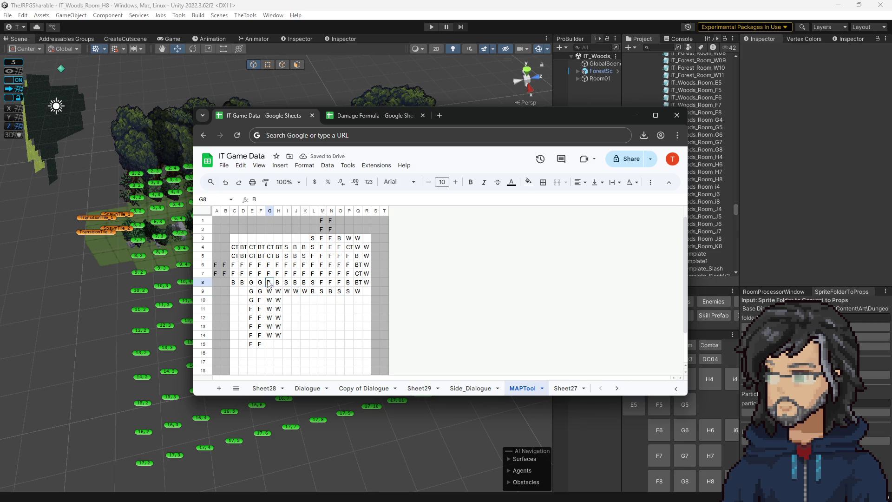
{"action": "mouse_move", "coordinate": [268, 285]}
{"action": "left_mouse_down"}
{"action": "mouse_move", "coordinate": [319, 285]}
{"action": "mouse_move", "coordinate": [353, 302]}
{"action": "left_mouse_up"}
{"action": "left_click", "coordinate": [313, 309]}
{"action": "type", "text": "W"}
{"action": "key", "text": "ctrl+Return"}
{"action": "left_click", "coordinate": [358, 300]}
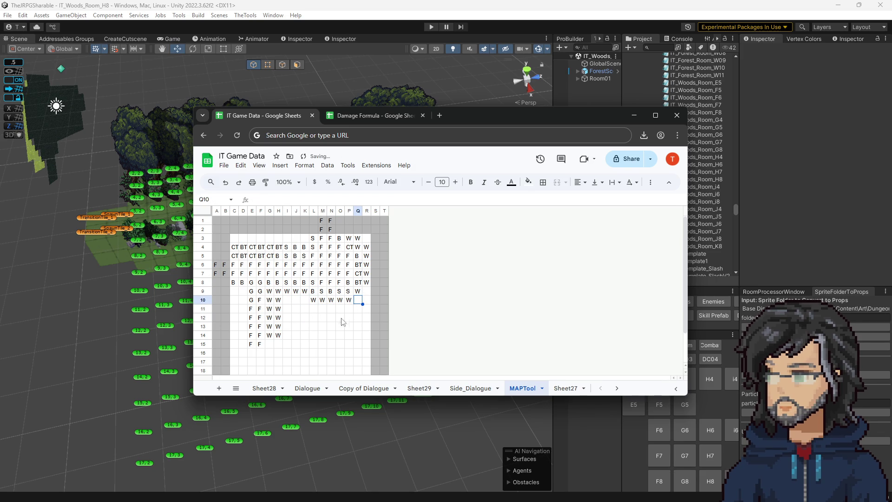
{"action": "left_click", "coordinate": [305, 299]}
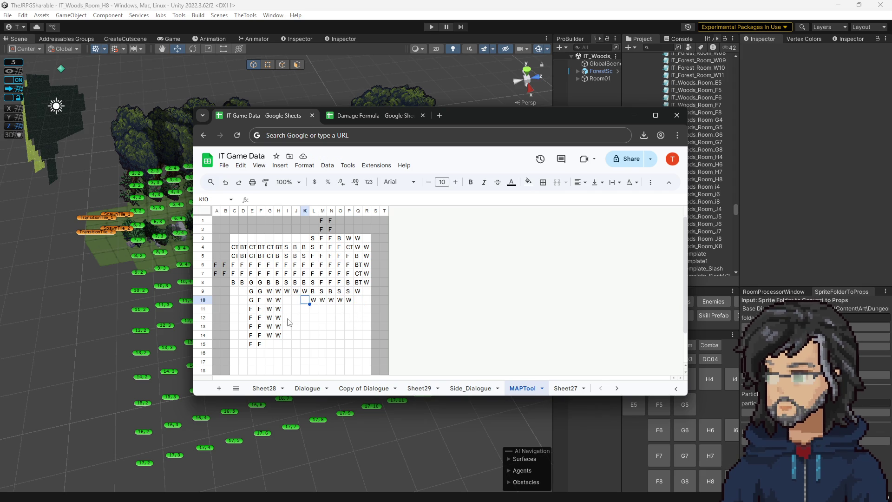
Paste F into G14:K15 and copy the W block into G16:H17
{"action": "left_click", "coordinate": [260, 335]}
{"action": "left_click_drag", "start_coordinate": [271, 334], "coordinate": [307, 344]}
{"action": "type", "text": "F\tF\tF\tF\tF F\tF\tF\tF\tF"}
{"action": "left_click", "coordinate": [296, 311]}
{"action": "scroll", "coordinate": [290, 325], "scroll_direction": "down", "scroll_amount": 2}
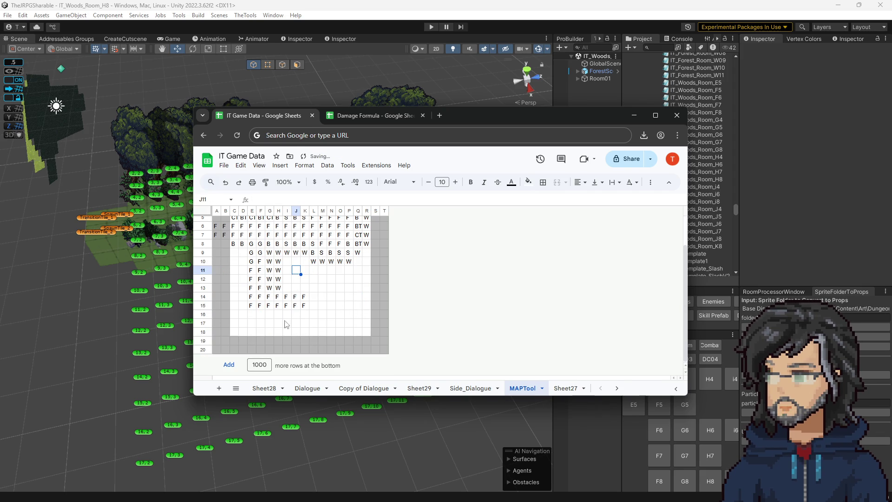
{"action": "left_click_drag", "start_coordinate": [270, 292], "coordinate": [278, 281]}
{"action": "key", "text": "ctrl+c"}
{"action": "left_click", "coordinate": [268, 314]}
{"action": "key", "text": "ctrl+v"}
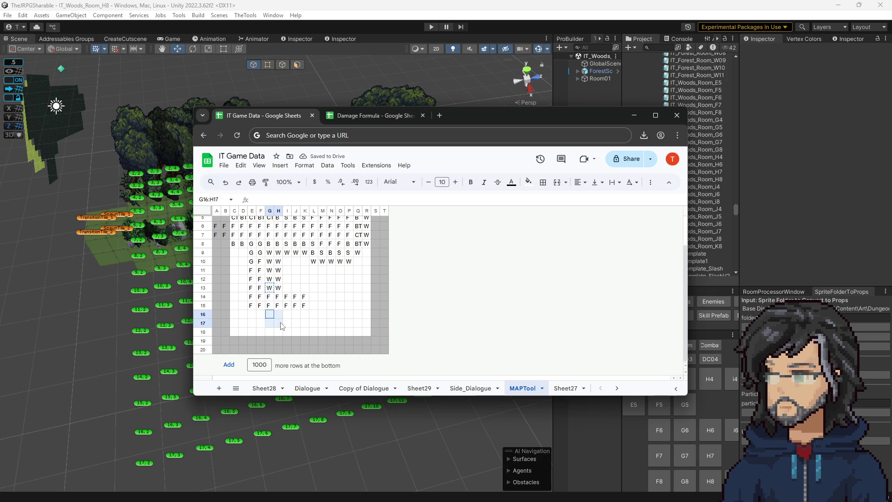
{"action": "scroll", "coordinate": [257, 288], "scroll_direction": "up", "scroll_amount": 2}
Copy the B code from D8 down D9:D16 and into E16:F16
{"action": "left_click", "coordinate": [242, 283]}
{"action": "key", "text": "ctrl+c"}
{"action": "mouse_move", "coordinate": [242, 292]}
{"action": "left_mouse_down"}
{"action": "mouse_move", "coordinate": [243, 353]}
{"action": "mouse_move", "coordinate": [252, 353]}
{"action": "left_mouse_up"}
{"action": "key", "text": "ctrl+v"}
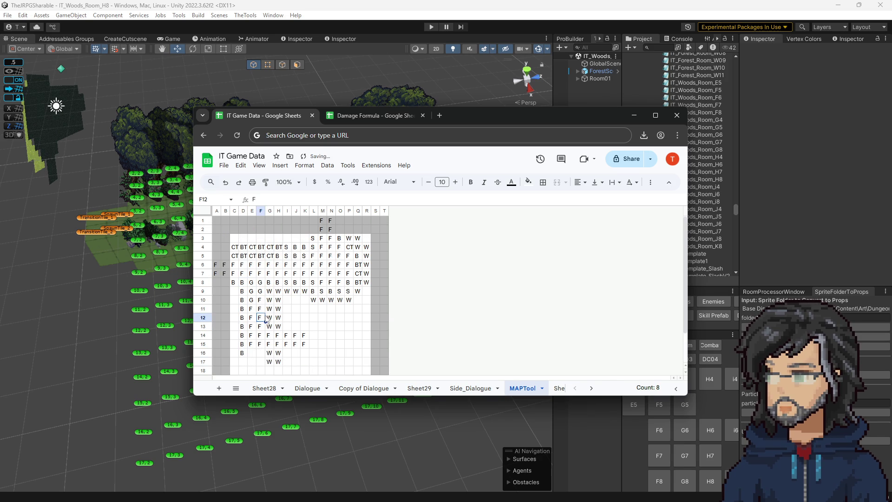
{"action": "key", "text": "ctrl+v"}
{"action": "left_click", "coordinate": [269, 361]}
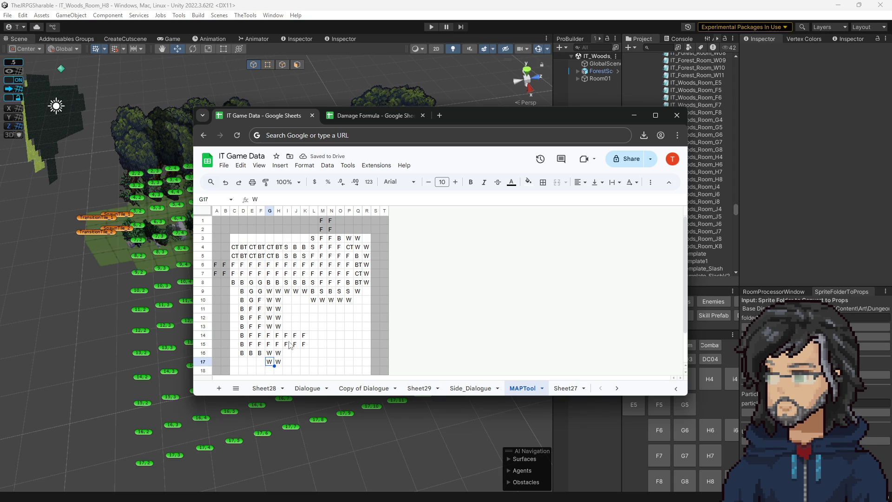
Copy the F block from I14:K15 and add F to I13:L13, L15, I16:K16 and L14
{"action": "mouse_move", "coordinate": [286, 335]}
{"action": "left_mouse_down"}
{"action": "mouse_move", "coordinate": [304, 343]}
{"action": "mouse_move", "coordinate": [304, 326]}
{"action": "left_mouse_up"}
{"action": "key", "text": "ctrl+c"}
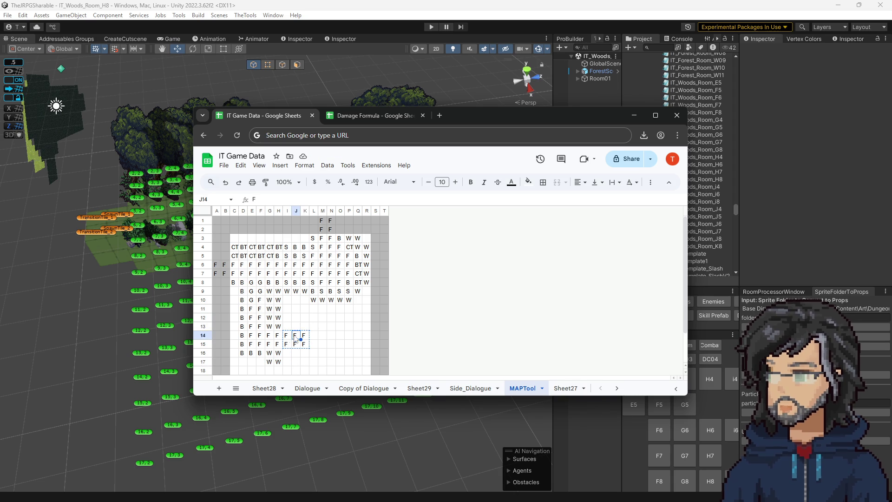
{"action": "left_click_drag", "start_coordinate": [287, 326], "coordinate": [314, 326]}
{"action": "key", "text": "ctrl+v"}
{"action": "left_click", "coordinate": [314, 344]}
{"action": "type", "text": "F"}
{"action": "key", "text": "Return"}
{"action": "left_click_drag", "start_coordinate": [286, 353], "coordinate": [305, 352]}
{"action": "key", "text": "ctrl+v"}
{"action": "left_click", "coordinate": [311, 333]}
{"action": "type", "text": "F"}
{"action": "key", "text": "Tab"}
Paste F tiles into I17, K17, K12, L13:L14 and M15
{"action": "left_click", "coordinate": [298, 362]}
{"action": "key", "text": "ctrl+v"}
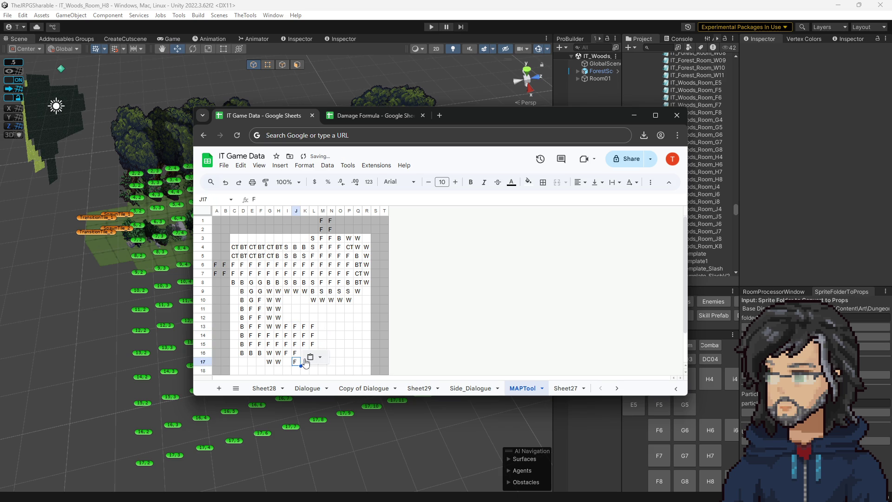
{"action": "left_click", "coordinate": [296, 317]}
{"action": "left_click", "coordinate": [305, 361]}
{"action": "key", "text": "ctrl+v"}
{"action": "left_click", "coordinate": [305, 318]}
{"action": "key", "text": "ctrl+v"}
{"action": "left_click_drag", "start_coordinate": [314, 326], "coordinate": [313, 335]}
{"action": "key", "text": "ctrl+v"}
{"action": "left_click", "coordinate": [322, 344]}
{"action": "key", "text": "ctrl+v"}
{"action": "left_click", "coordinate": [322, 326]}
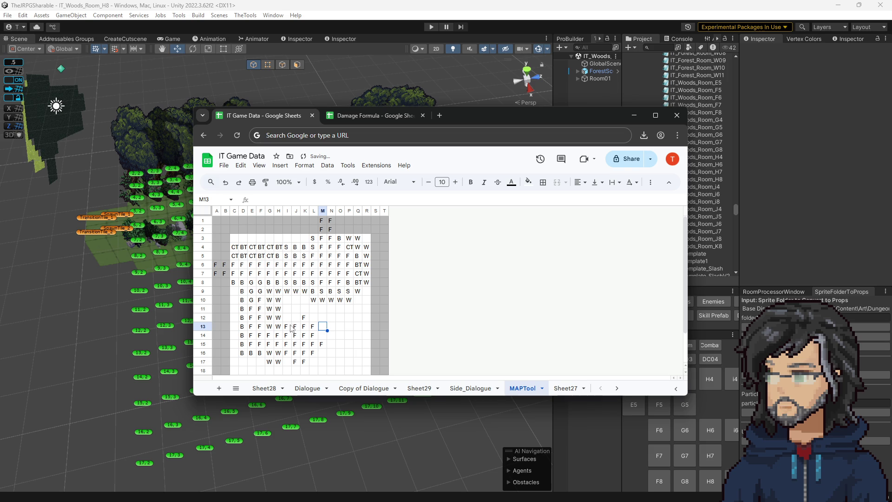
Paste W tiles into I12:J12, I11:K11, L11, L12 and K10
{"action": "left_click", "coordinate": [278, 317]}
{"action": "left_click", "coordinate": [287, 318]}
{"action": "left_click", "coordinate": [295, 320], "text": "shift"}
{"action": "key", "text": "ctrl+v"}
{"action": "left_click_drag", "start_coordinate": [287, 308], "coordinate": [295, 308]}
{"action": "key", "text": "ctrl+v"}
{"action": "left_click", "coordinate": [305, 310]}
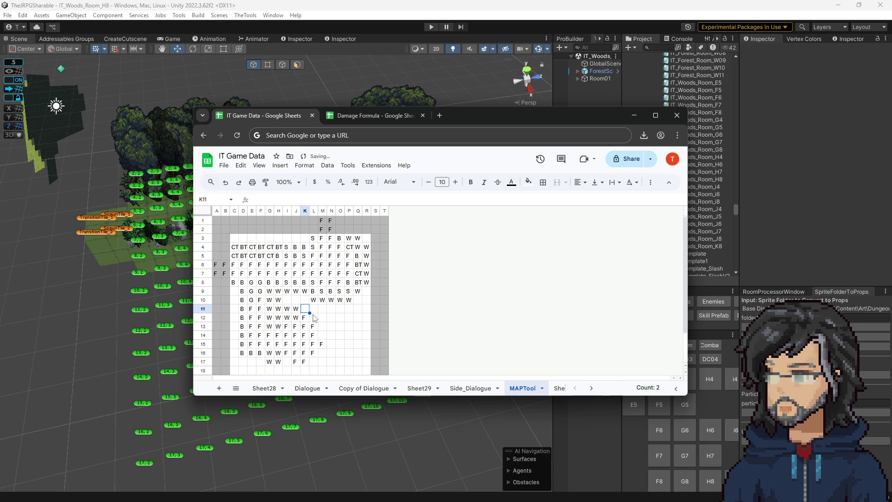
{"action": "key", "text": "ctrl+v"}
{"action": "left_click", "coordinate": [315, 311]}
{"action": "key", "text": "ctrl+v"}
{"action": "left_click", "coordinate": [314, 318]}
{"action": "key", "text": "ctrl+v"}
{"action": "left_click", "coordinate": [305, 299]}
{"action": "key", "text": "ctrl+v"}
Paste W tiles into M12:M14, N12:N15, M16, N16 and M17
{"action": "left_click", "coordinate": [325, 344]}
{"action": "left_click_drag", "start_coordinate": [322, 318], "coordinate": [331, 353]}
{"action": "key", "text": "ctrl+v"}
{"action": "key", "text": "ctrl+v"}
{"action": "key", "text": "ctrl+v"}
{"action": "left_click", "coordinate": [323, 362]}
{"action": "key", "text": "ctrl+v"}
{"action": "left_click", "coordinate": [313, 363]}
{"action": "left_click", "coordinate": [304, 371]}
{"action": "key", "text": "ctrl+v"}
{"action": "left_click", "coordinate": [293, 370]}
Extend W along the bottom: I17, J18:L18 and G18:H18
{"action": "key", "text": "ctrl+v"}
{"action": "left_click", "coordinate": [287, 362]}
{"action": "key", "text": "ctrl+v"}
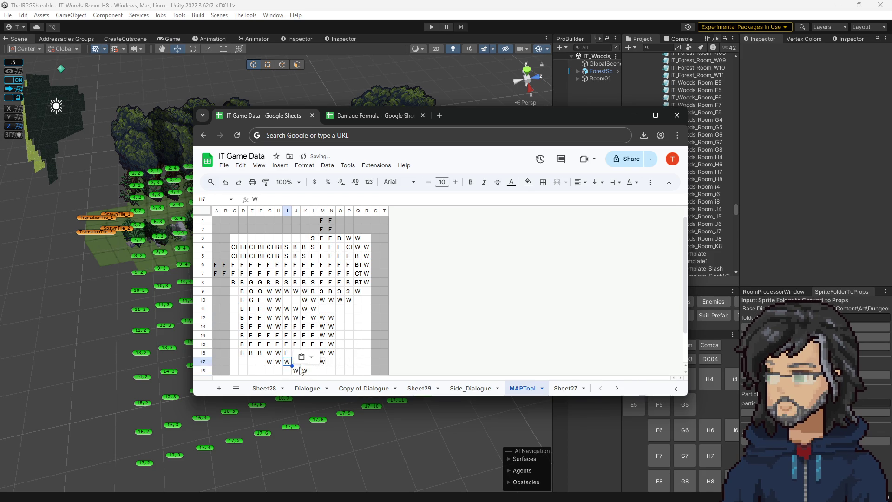
{"action": "scroll", "coordinate": [285, 363], "scroll_direction": "down", "scroll_amount": 2}
{"action": "left_click", "coordinate": [288, 332]}
{"action": "left_click", "coordinate": [315, 336]}
{"action": "left_click", "coordinate": [296, 332]}
{"action": "key", "text": "ctrl+v"}
{"action": "left_click", "coordinate": [305, 332]}
{"action": "key", "text": "ctrl+v"}
{"action": "left_click", "coordinate": [313, 332]}
{"action": "key", "text": "ctrl+v"}
{"action": "left_click", "coordinate": [305, 296]}
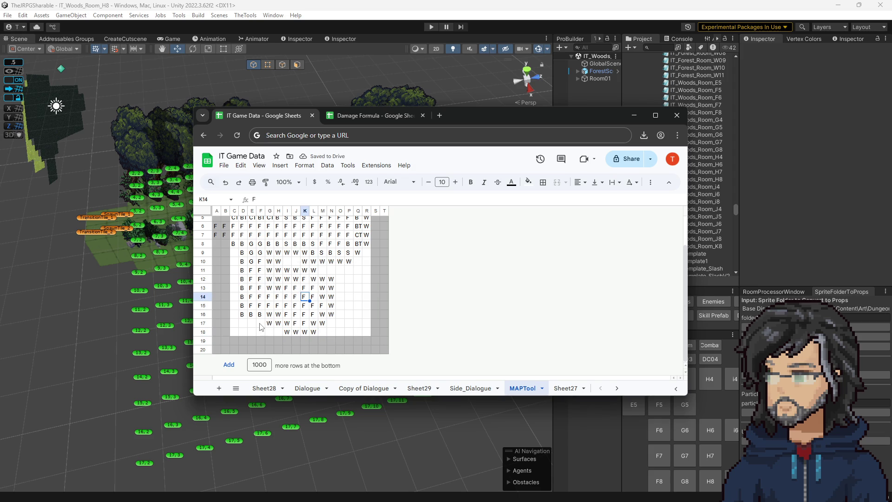
{"action": "left_click_drag", "start_coordinate": [273, 333], "coordinate": [278, 334]}
{"action": "key", "text": "ctrl+v"}
Review the tiles in cells K13, G13, J10, H10, H12 and the B tile in L9
{"action": "left_click", "coordinate": [302, 288]}
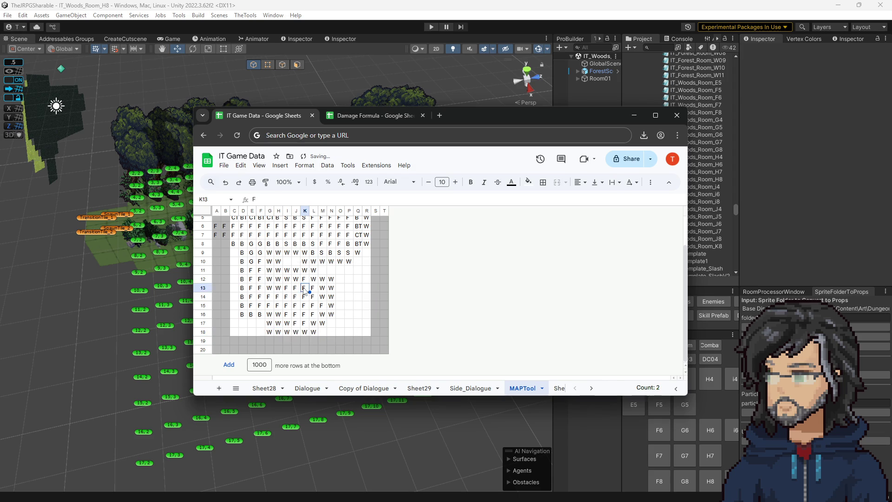
{"action": "scroll", "coordinate": [302, 301], "scroll_direction": "up", "scroll_amount": 2}
{"action": "key", "text": "Left"}
{"action": "key", "text": "Left"}
{"action": "key", "text": "Left"}
{"action": "scroll", "coordinate": [316, 323], "scroll_direction": "down", "scroll_amount": 2}
{"action": "scroll", "coordinate": [345, 294], "scroll_direction": "up", "scroll_amount": 2}
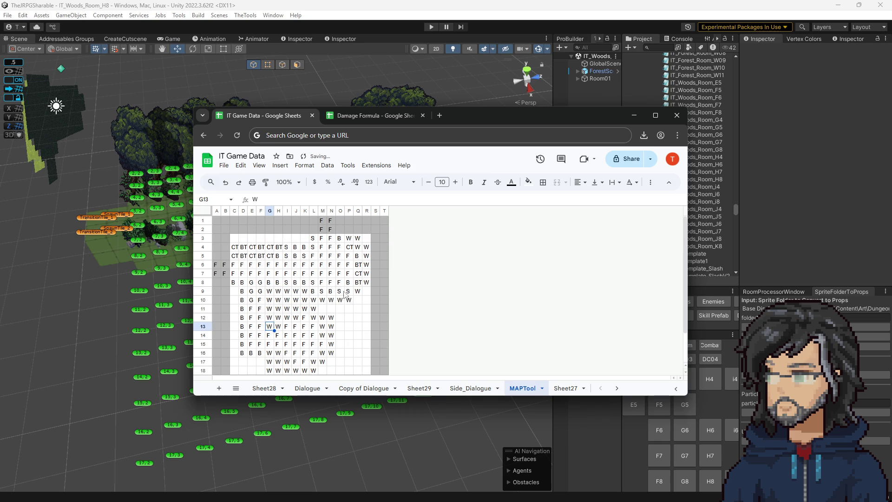
{"action": "left_click", "coordinate": [296, 299]}
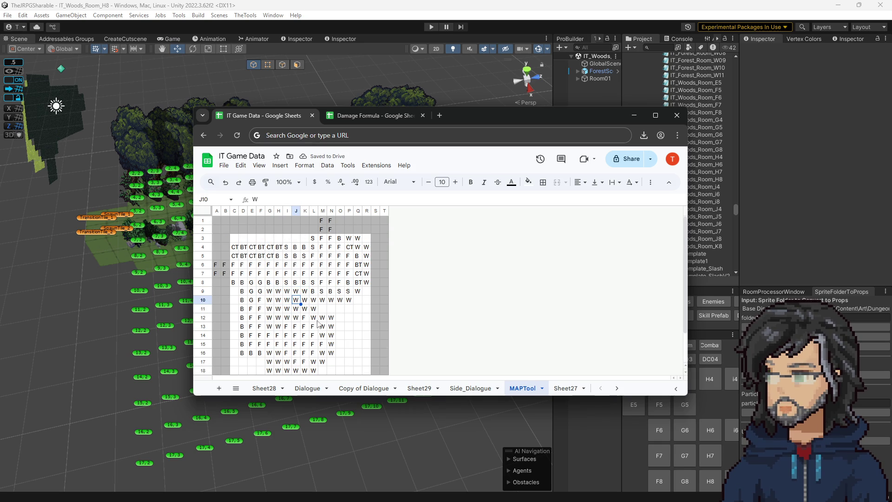
{"action": "key", "text": "Left"}
{"action": "key", "text": "Left"}
{"action": "left_click", "coordinate": [282, 319]}
{"action": "scroll", "coordinate": [302, 325], "scroll_direction": "down", "scroll_amount": 2}
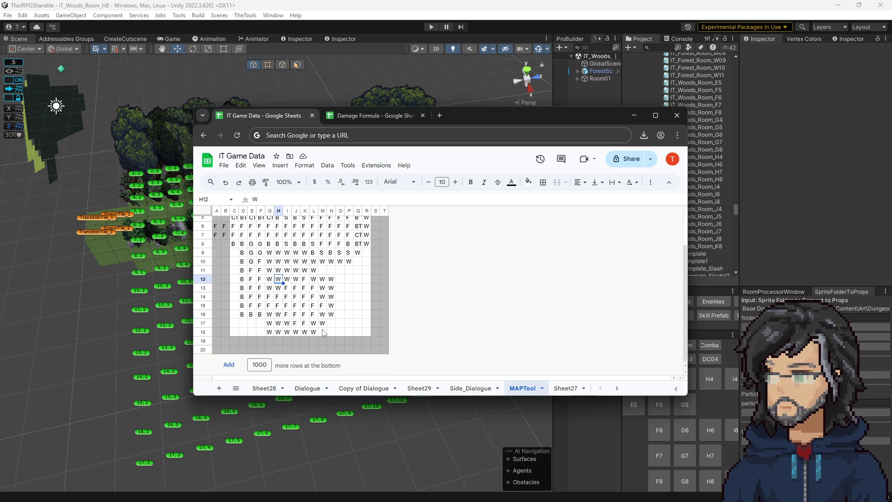
{"action": "left_click", "coordinate": [315, 253]}
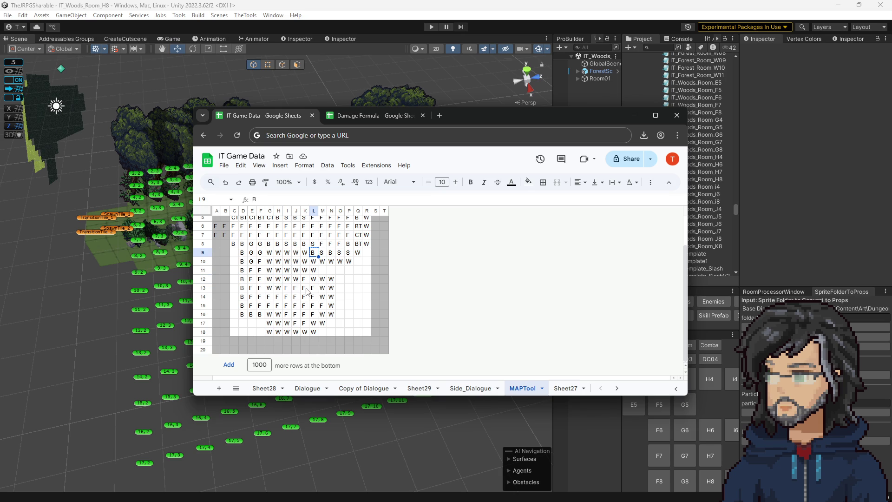
Try a B tile in N13 and S in N12, then revert both to W
{"action": "left_click", "coordinate": [332, 285]}
{"action": "key", "text": "ctrl+v"}
{"action": "left_click", "coordinate": [348, 279]}
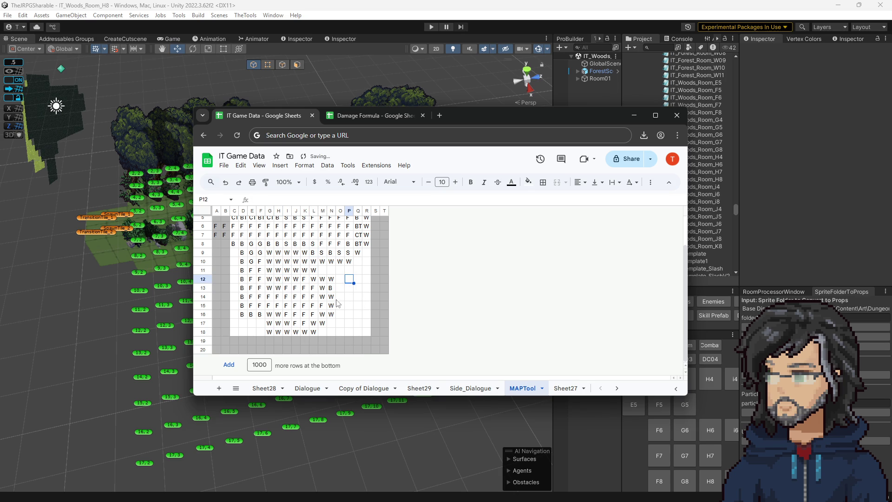
{"action": "left_click", "coordinate": [339, 252]}
{"action": "key", "text": "ctrl+c"}
{"action": "left_click", "coordinate": [331, 278]}
{"action": "key", "text": "ctrl+v"}
{"action": "left_click", "coordinate": [350, 271]}
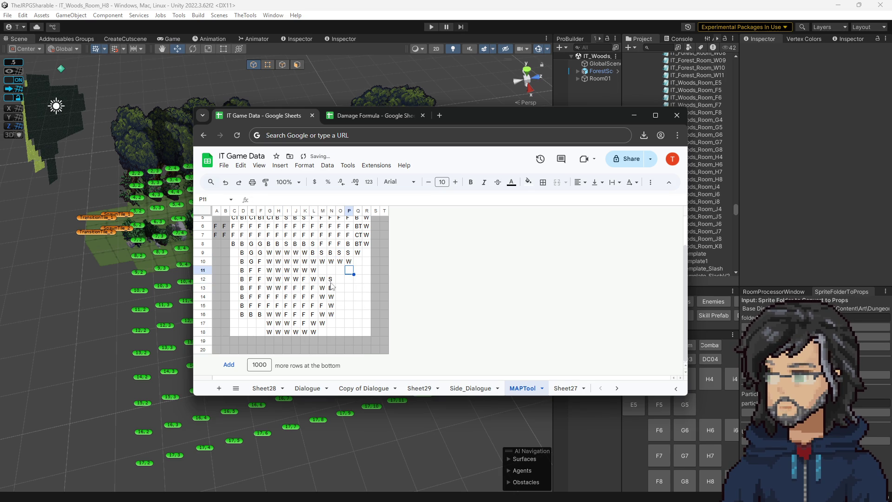
{"action": "left_click_drag", "start_coordinate": [331, 278], "coordinate": [332, 289]}
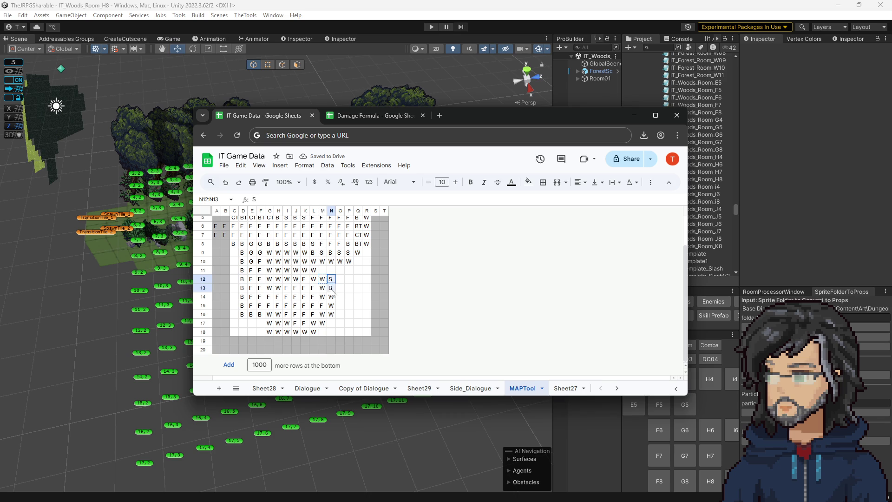
{"action": "key", "text": "ctrl+z"}
{"action": "key", "text": "ctrl+z"}
{"action": "left_click_drag", "start_coordinate": [277, 270], "coordinate": [278, 260]}
Fill H10 with a B tile and H11 with S, then compare against the Unity scene
{"action": "left_click", "coordinate": [278, 243]}
{"action": "key", "text": "ctrl+c"}
{"action": "left_click", "coordinate": [278, 261]}
{"action": "key", "text": "ctrl+v"}
{"action": "left_click", "coordinate": [278, 270]}
{"action": "key", "text": "ctrl+v"}
{"action": "type", "text": "S"}
{"action": "left_click", "coordinate": [348, 280]}
{"action": "left_click_drag", "start_coordinate": [341, 270], "coordinate": [366, 323]}
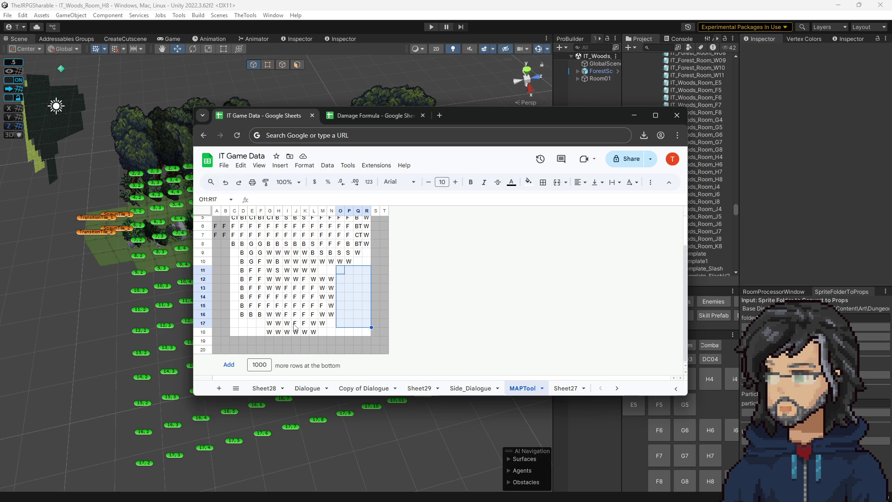
{"action": "left_click", "coordinate": [308, 287]}
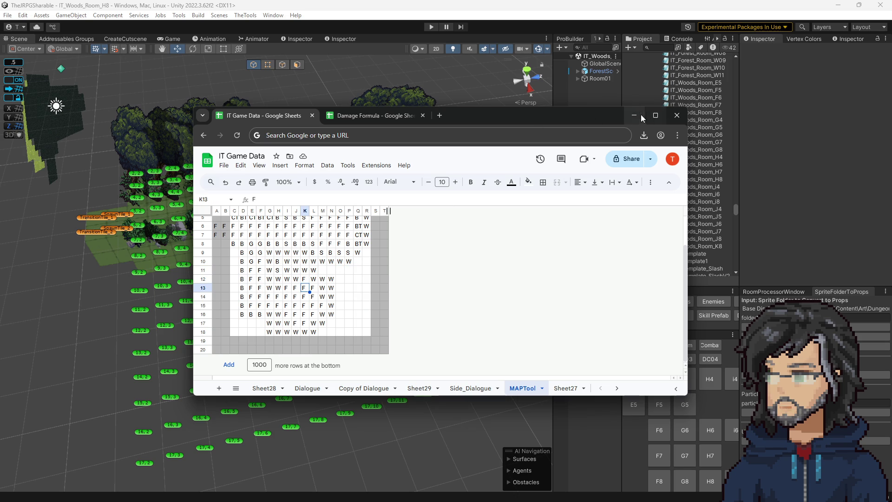
{"action": "left_click", "coordinate": [641, 115]}
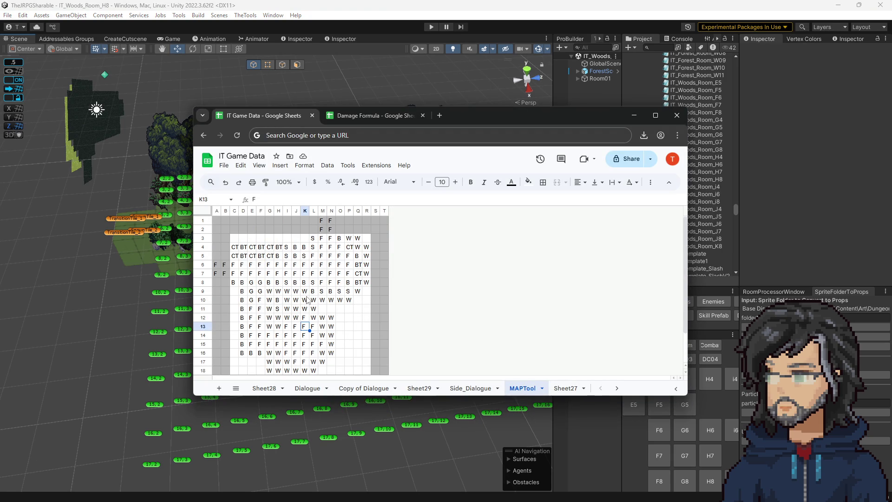
Paste W tiles over the G14:H15 block
{"action": "scroll", "coordinate": [306, 299], "scroll_direction": "down", "scroll_amount": 2}
{"action": "left_click", "coordinate": [272, 297]}
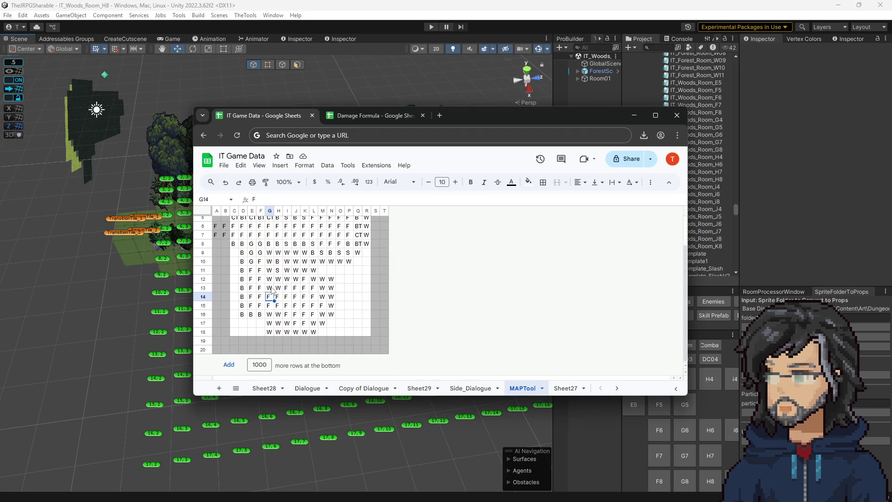
{"action": "left_click_drag", "start_coordinate": [272, 297], "coordinate": [278, 314]}
{"action": "key", "text": "ctrl+v"}
{"action": "left_click", "coordinate": [272, 299]}
{"action": "left_click", "coordinate": [289, 298]}
{"action": "scroll", "coordinate": [287, 314], "scroll_direction": "up", "scroll_amount": 2}
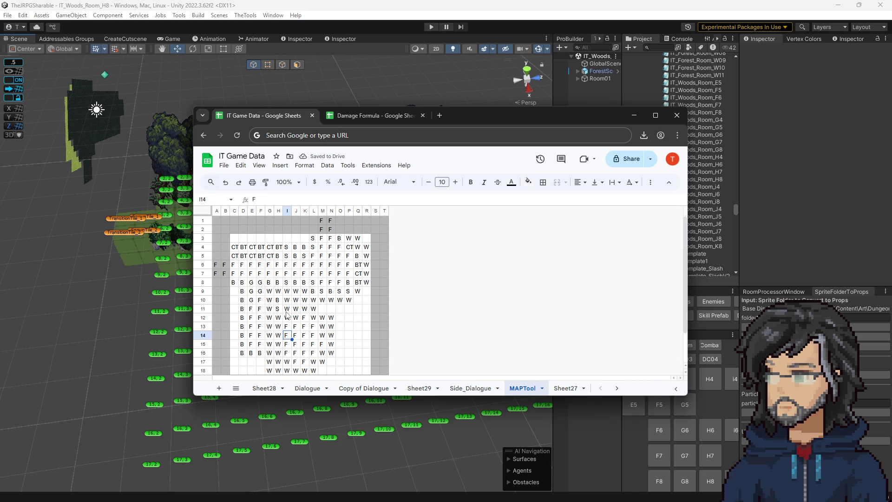
{"action": "left_click", "coordinate": [272, 344]}
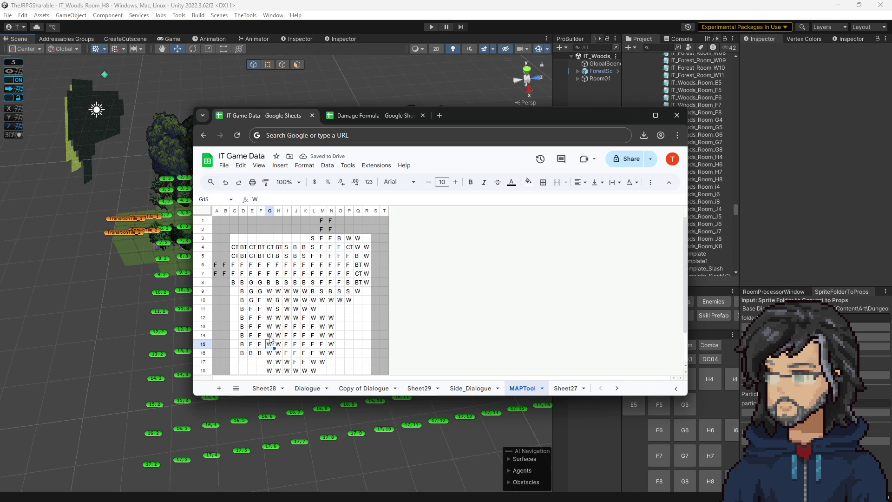
{"action": "left_click_drag", "start_coordinate": [269, 337], "coordinate": [278, 336]}
{"action": "scroll", "coordinate": [278, 303], "scroll_direction": "down", "scroll_amount": 2}
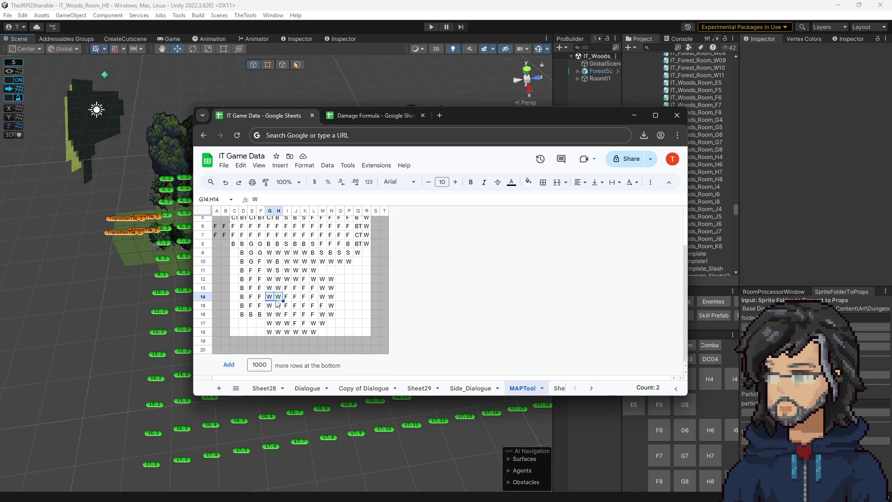
{"action": "scroll", "coordinate": [278, 307], "scroll_direction": "up", "scroll_amount": 2}
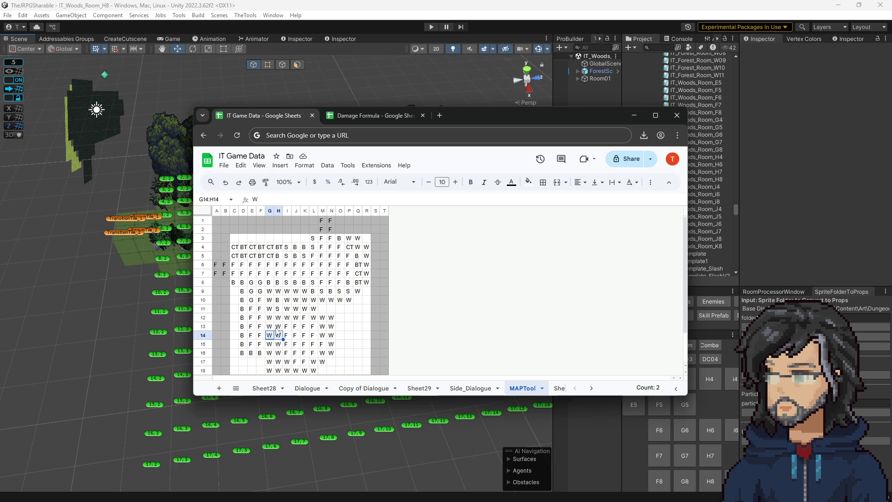
Copy the BT tile code into L16 and the CT code into M15
{"action": "left_click", "coordinate": [358, 281]}
{"action": "key", "text": "ctrl+c"}
{"action": "left_click", "coordinate": [315, 354]}
{"action": "key", "text": "ctrl+v"}
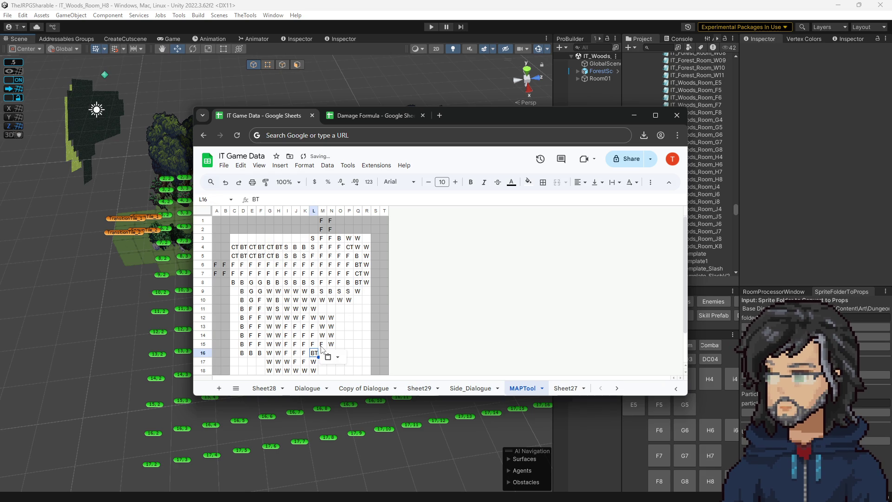
{"action": "left_click", "coordinate": [323, 346]}
{"action": "key", "text": "ctrl+c"}
{"action": "left_click", "coordinate": [322, 343]}
{"action": "key", "text": "ctrl+v"}
{"action": "key", "text": "Right"}
{"action": "key", "text": "Right"}
{"action": "key", "text": "Right"}
{"action": "key", "text": "Up"}
{"action": "key", "text": "Up"}
{"action": "key", "text": "Up"}
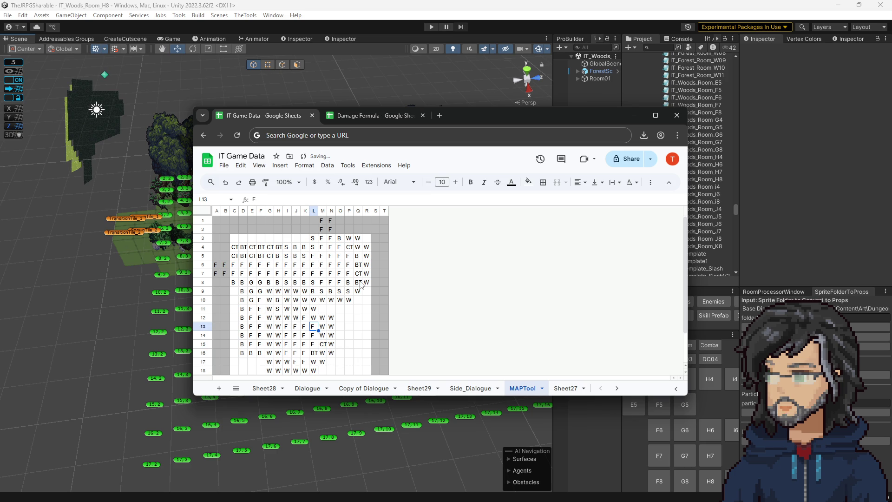
Enter a B tile in M14
{"action": "left_click", "coordinate": [312, 337]}
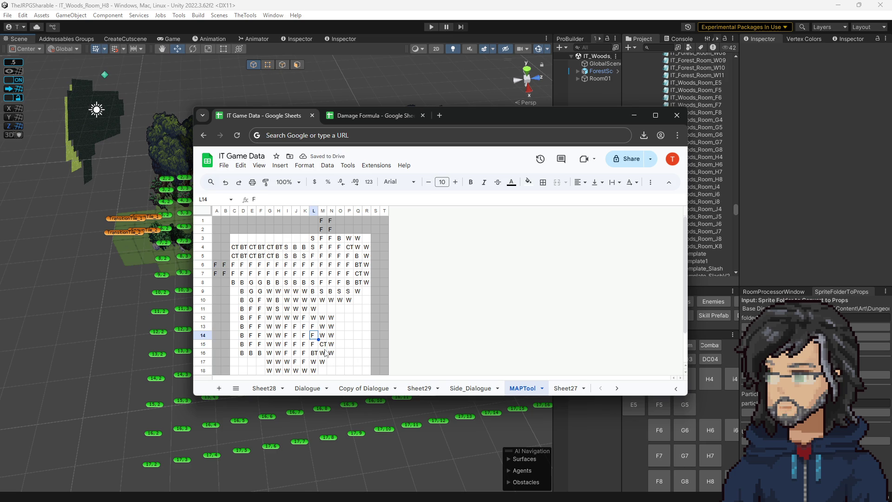
{"action": "left_click", "coordinate": [315, 328]}
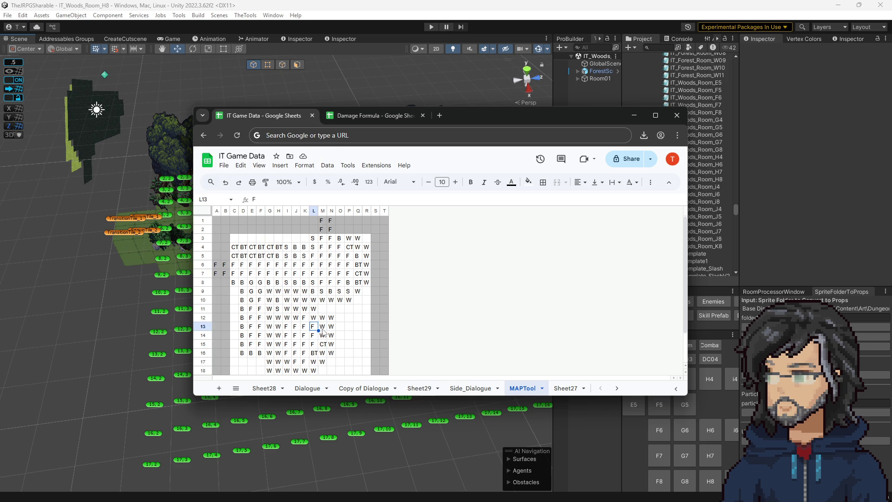
{"action": "left_click", "coordinate": [323, 333]}
{"action": "type", "text": "B"}
{"action": "key", "text": "Return"}
{"action": "key", "text": "Left"}
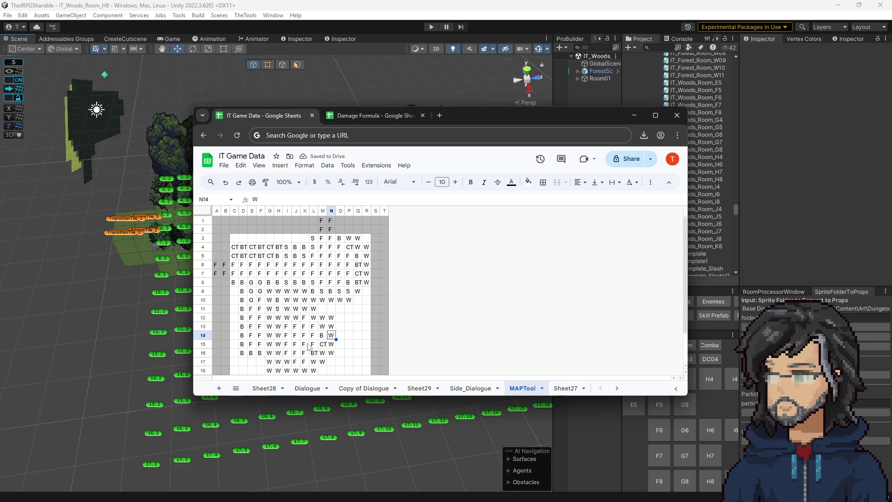
Enter S in I16 and CT in I13
{"action": "left_click", "coordinate": [295, 362]}
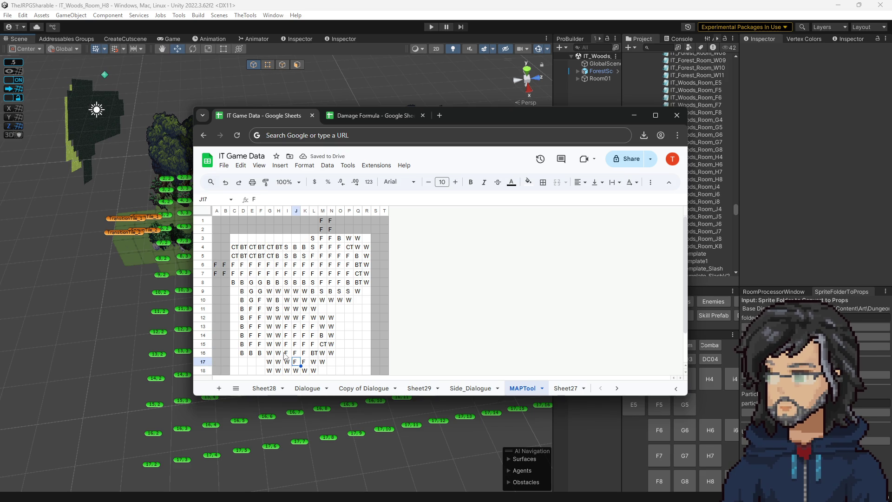
{"action": "left_click", "coordinate": [284, 354]}
{"action": "type", "text": "S"}
{"action": "key", "text": "Up"}
{"action": "key", "text": "Up"}
{"action": "key", "text": "Up"}
{"action": "key", "text": "Right"}
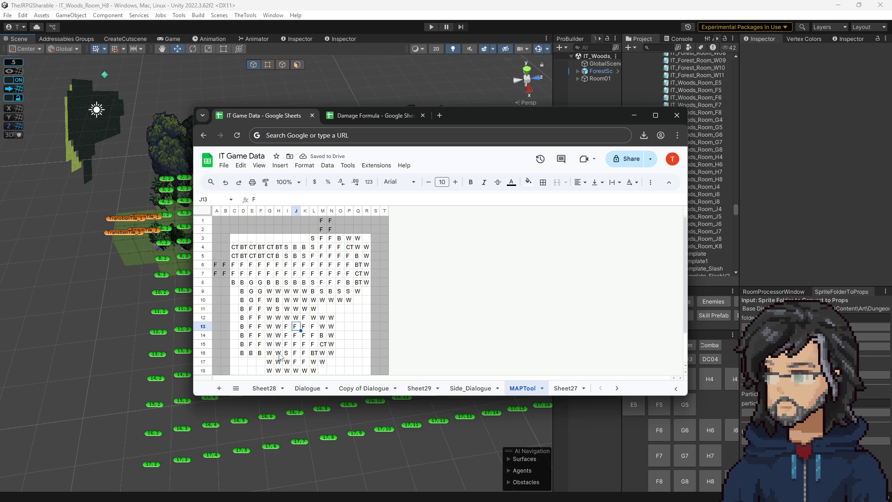
{"action": "key", "text": "Left"}
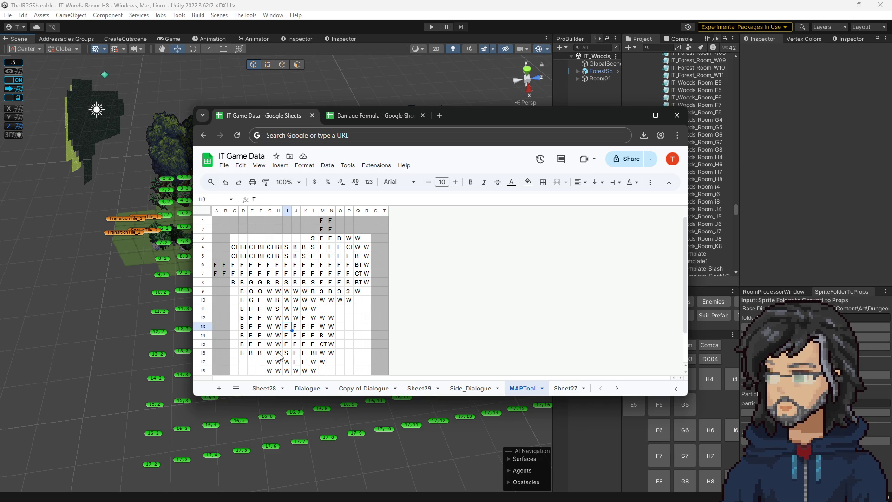
{"action": "type", "text": "CT"}
{"action": "key", "text": "Up"}
Step through the cells between I13 and L10 to review the bridge tile placement
{"action": "key", "text": "Right"}
{"action": "key", "text": "Up"}
{"action": "key", "text": "Right"}
{"action": "key", "text": "Up"}
{"action": "key", "text": "Right"}
{"action": "key", "text": "Left"}
{"action": "key", "text": "Down"}
{"action": "key", "text": "Down"}
{"action": "key", "text": "Left"}
{"action": "key", "text": "Down"}
{"action": "key", "text": "Left"}
{"action": "key", "text": "Up"}
{"action": "key", "text": "Right"}
{"action": "key", "text": "Right"}
{"action": "key", "text": "Up"}
{"action": "key", "text": "Up"}
{"action": "key", "text": "Right"}
{"action": "key", "text": "Up"}
{"action": "key", "text": "Up"}
{"action": "key", "text": "Left"}
{"action": "key", "text": "Right"}
{"action": "key", "text": "Right"}
{"action": "key", "text": "Left"}
{"action": "key", "text": "Down"}
{"action": "key", "text": "Down"}
{"action": "key", "text": "Left"}
{"action": "key", "text": "Down"}
{"action": "key", "text": "Left"}
{"action": "key", "text": "Down"}
{"action": "key", "text": "Down"}
{"action": "key", "text": "Left"}
{"action": "key", "text": "Down"}
{"action": "key", "text": "Down"}
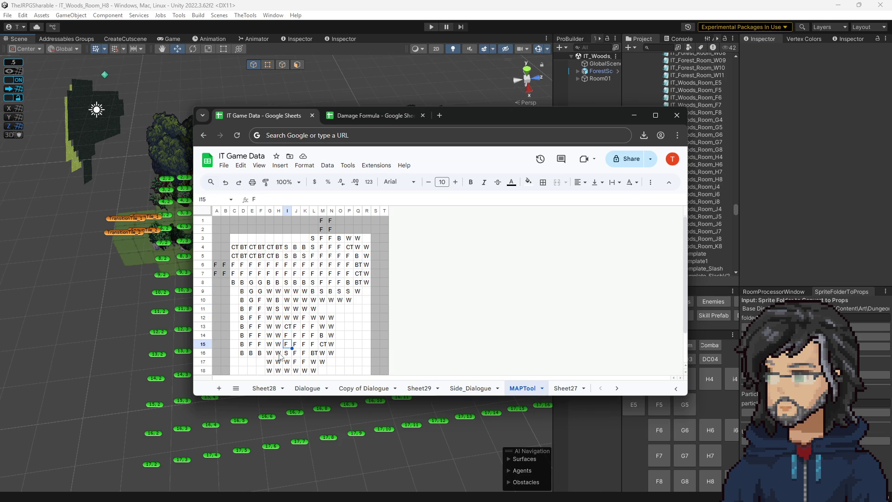
{"action": "key", "text": "Down"}
{"action": "key", "text": "Up"}
{"action": "key", "text": "Up"}
{"action": "left_click_drag", "start_coordinate": [287, 317], "coordinate": [332, 365]}
{"action": "left_click_drag", "start_coordinate": [281, 336], "coordinate": [273, 336]}
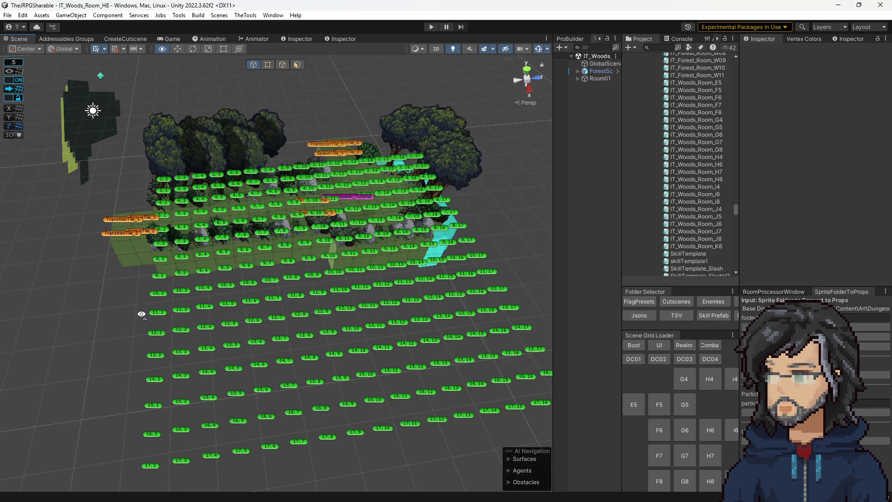
{"action": "left_click", "coordinate": [123, 327]}
{"action": "left_click", "coordinate": [711, 432]}
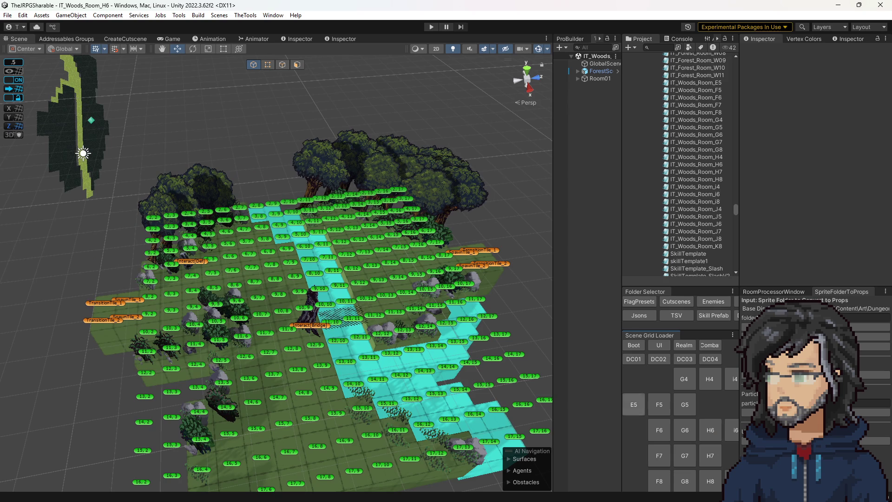
{"action": "left_click", "coordinate": [710, 481]}
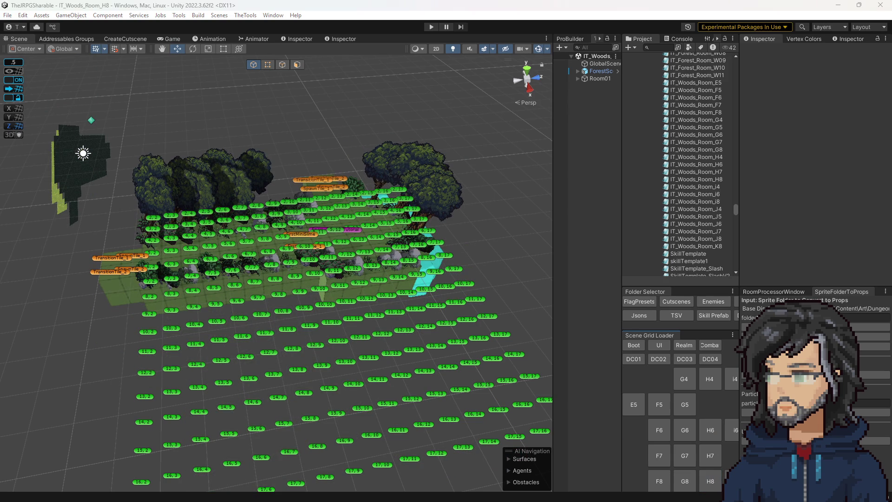
{"action": "scroll", "coordinate": [325, 264], "scroll_direction": "down", "scroll_amount": 3}
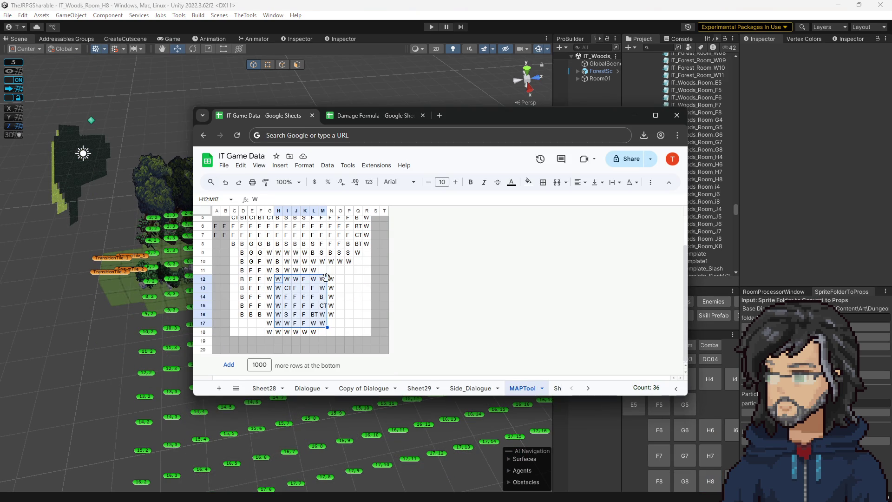
Bring up the IT Game Data MAPTool tab and select the A1:T20 layout grid
{"action": "left_click", "coordinate": [324, 261]}
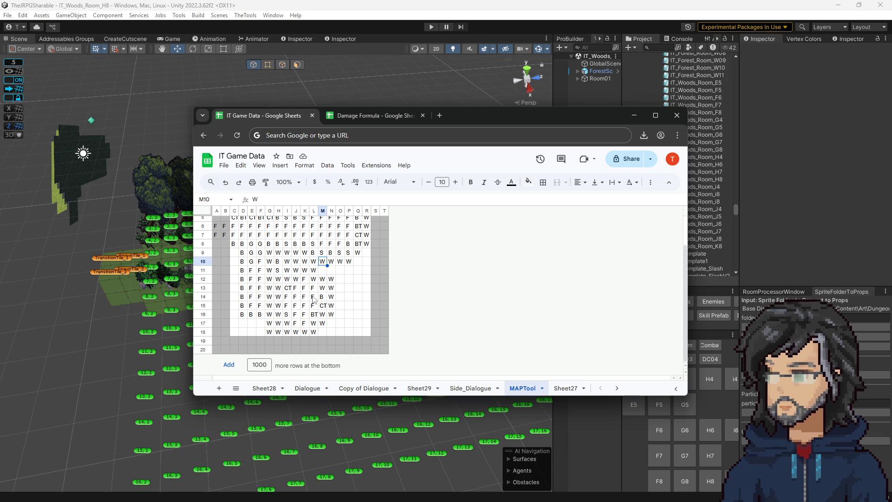
{"action": "scroll", "coordinate": [315, 303], "scroll_direction": "up", "scroll_amount": 2}
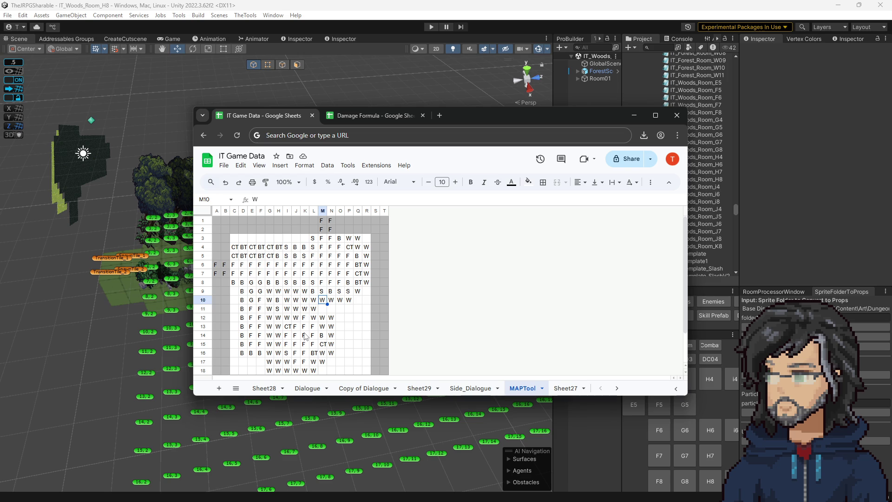
{"action": "mouse_move", "coordinate": [235, 237]}
{"action": "left_mouse_down"}
{"action": "mouse_move", "coordinate": [310, 304]}
{"action": "mouse_move", "coordinate": [386, 354]}
{"action": "left_mouse_up"}
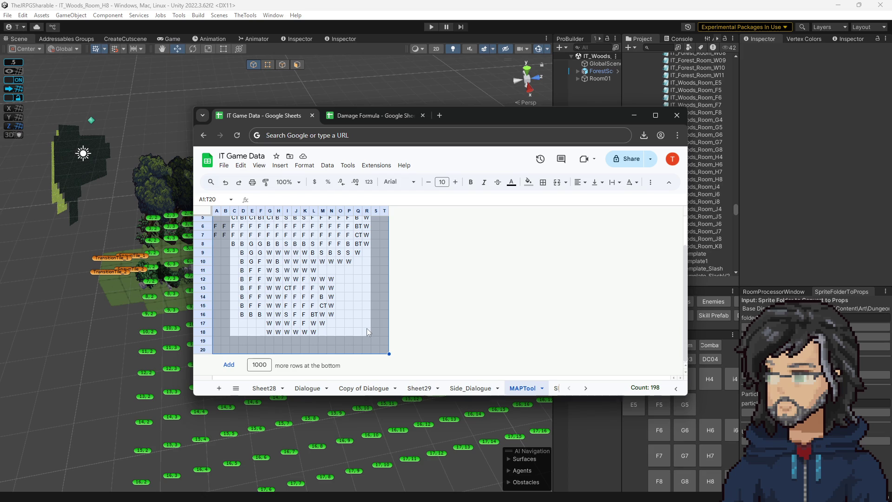
Replace the whole contents of IT_Woods_Room_H8.tsv with the copied map grid
{"action": "key", "text": "alt+Tab"}
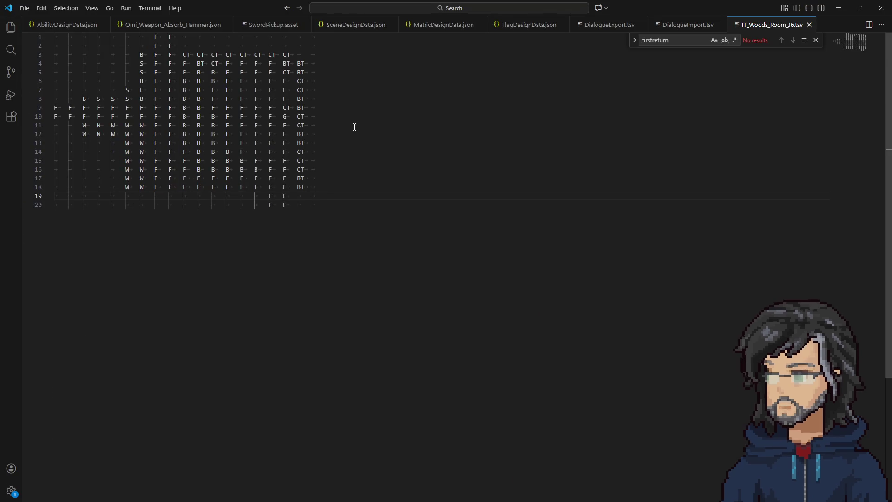
{"action": "key", "text": "ctrl+a"}
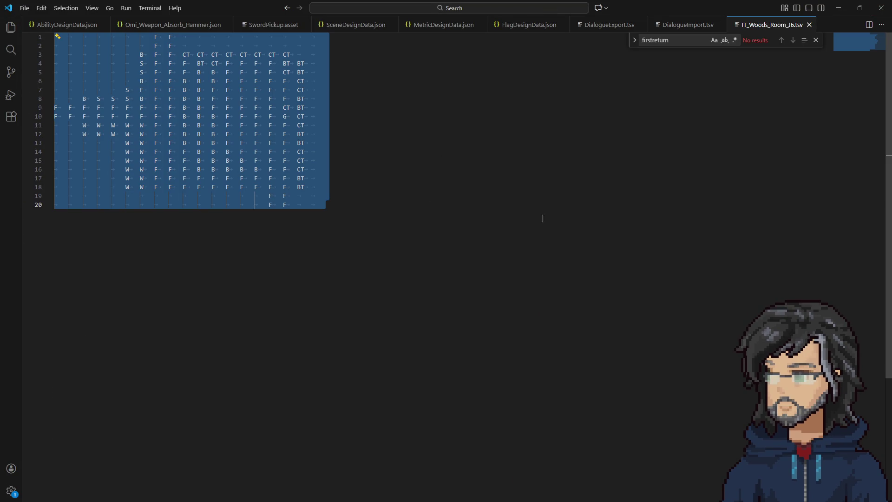
{"action": "double_click", "coordinate": [716, 10]}
{"action": "mouse_move", "coordinate": [193, 298]}
{"action": "left_mouse_down"}
{"action": "mouse_move", "coordinate": [472, 113]}
{"action": "mouse_move", "coordinate": [402, 113]}
{"action": "left_mouse_up"}
{"action": "left_click", "coordinate": [634, 116]}
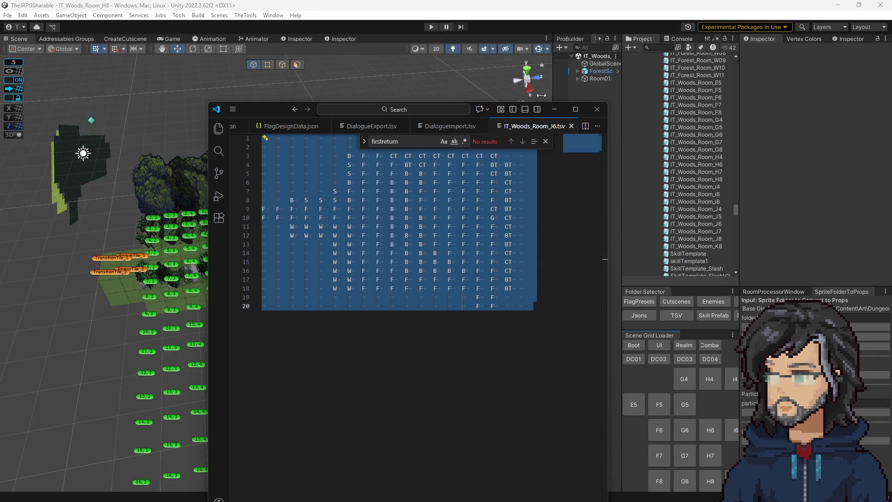
Back in Unity, select and frame Room01 from the Hierarchy
{"action": "key", "text": "super+Down"}
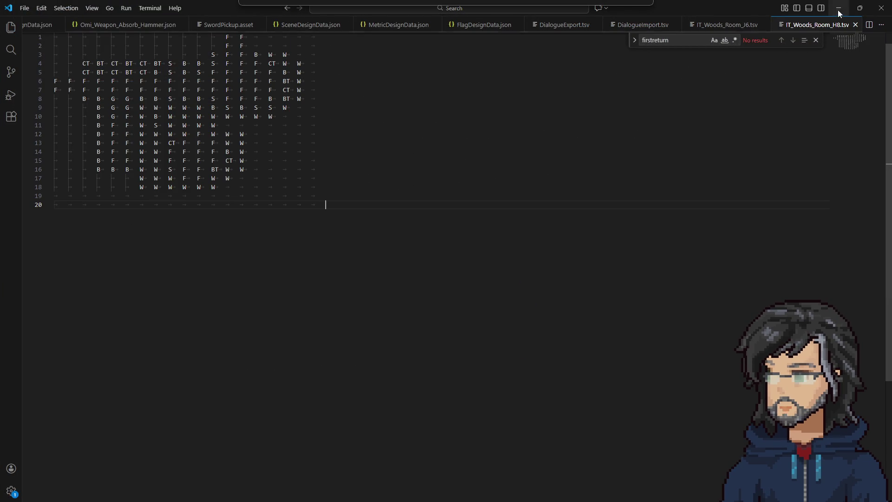
{"action": "left_click", "coordinate": [839, 8]}
{"action": "double_click", "coordinate": [599, 78]}
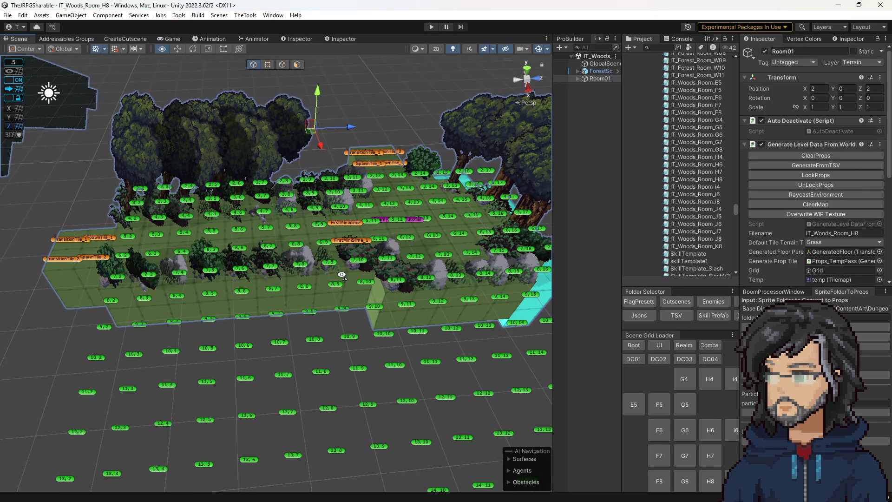
Clear Room01's props, regenerate its tiles from the TSV, and lock the props
{"action": "left_click", "coordinate": [807, 155]}
{"action": "left_click", "coordinate": [807, 164]}
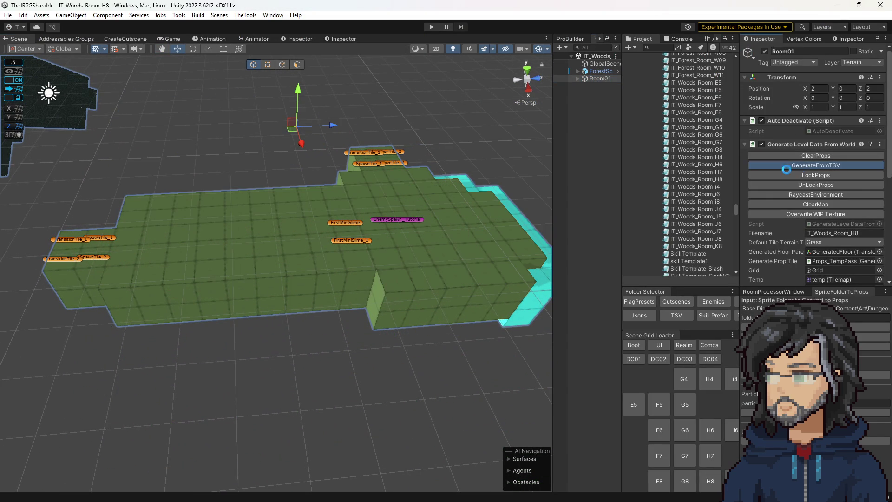
{"action": "mouse_move", "coordinate": [322, 272]}
{"action": "left_mouse_down"}
{"action": "mouse_move", "coordinate": [347, 295]}
{"action": "mouse_move", "coordinate": [356, 286]}
{"action": "left_mouse_up"}
{"action": "left_click", "coordinate": [814, 175]}
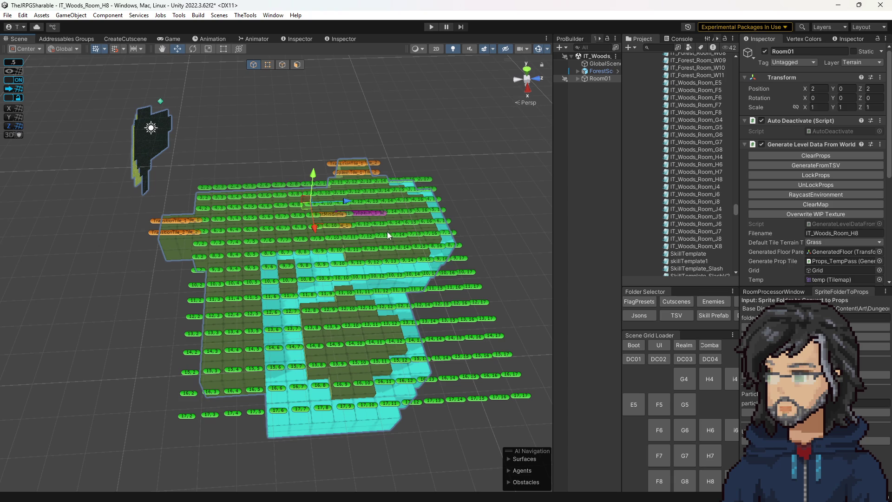
{"action": "left_click", "coordinate": [840, 175]}
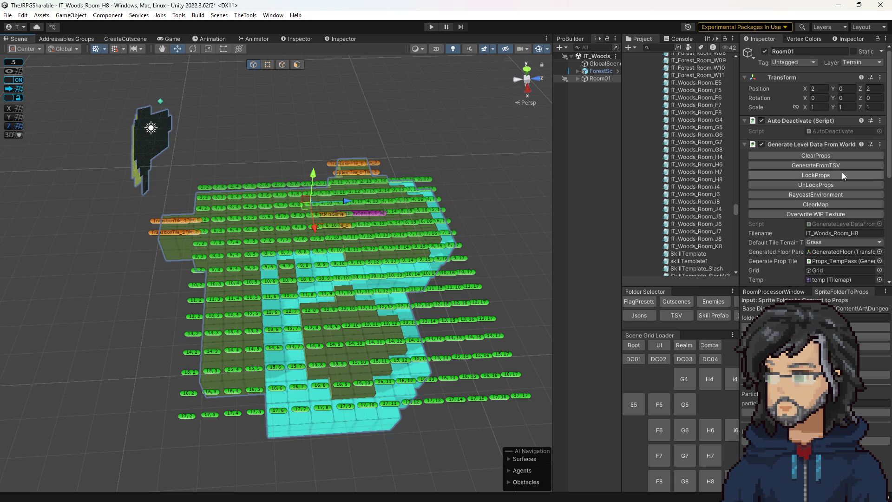
{"action": "left_click", "coordinate": [692, 38]}
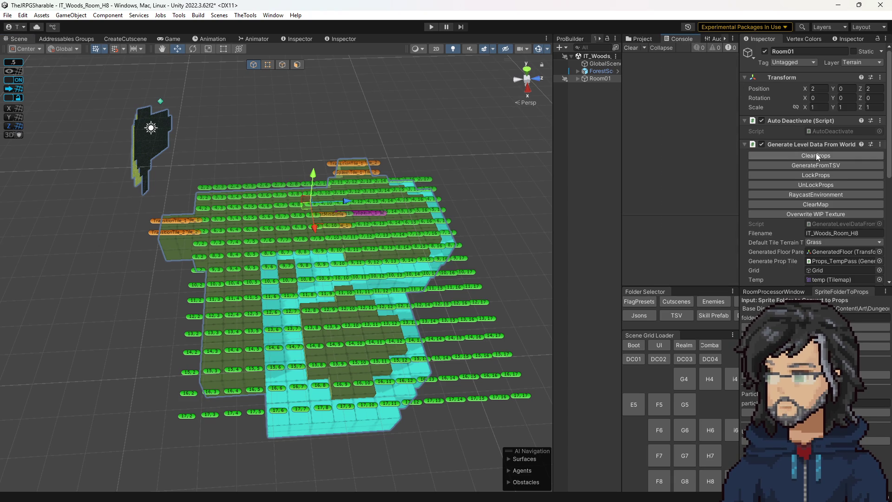
Regenerate the tree props from the TSV, then save H8 and load room H6
{"action": "left_click", "coordinate": [802, 166]}
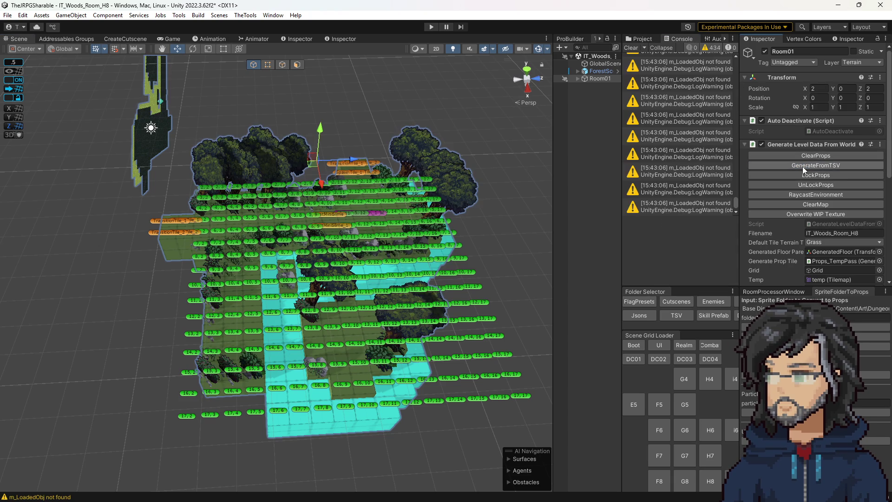
{"action": "scroll", "coordinate": [295, 257], "scroll_direction": "up", "scroll_amount": 10}
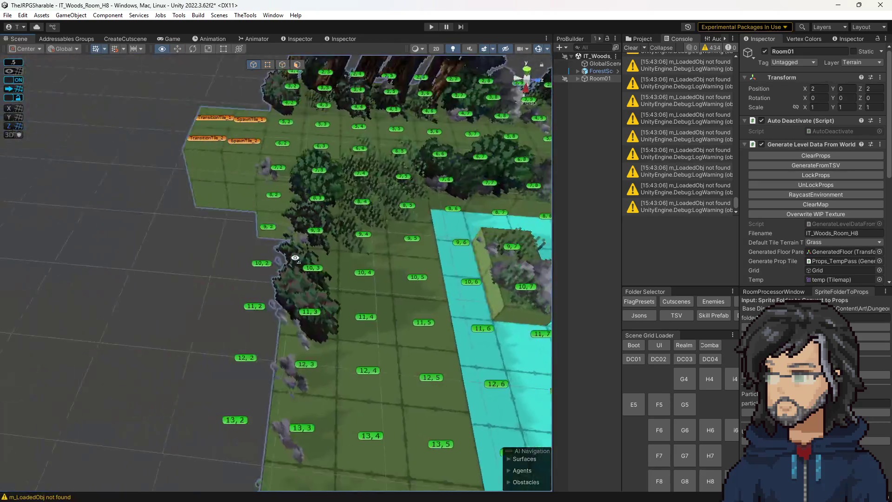
{"action": "scroll", "coordinate": [295, 258], "scroll_direction": "down", "scroll_amount": 10}
{"action": "mouse_move", "coordinate": [295, 258]}
{"action": "left_mouse_down"}
{"action": "mouse_move", "coordinate": [401, 269]}
{"action": "mouse_move", "coordinate": [272, 250]}
{"action": "mouse_move", "coordinate": [362, 259]}
{"action": "mouse_move", "coordinate": [152, 279]}
{"action": "mouse_move", "coordinate": [300, 288]}
{"action": "mouse_move", "coordinate": [325, 273]}
{"action": "mouse_move", "coordinate": [293, 294]}
{"action": "mouse_move", "coordinate": [300, 306]}
{"action": "left_mouse_up"}
{"action": "scroll", "coordinate": [290, 291], "scroll_direction": "up", "scroll_amount": 5}
{"action": "scroll", "coordinate": [300, 306], "scroll_direction": "down", "scroll_amount": 10}
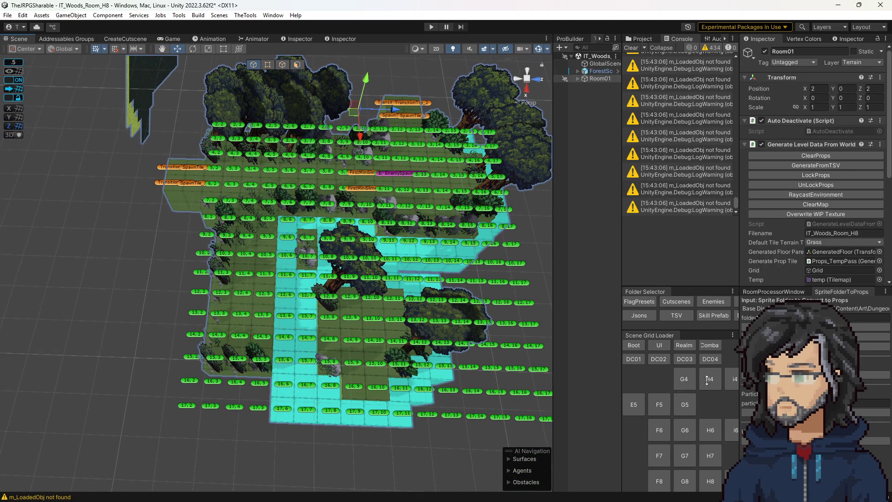
{"action": "left_click", "coordinate": [709, 431]}
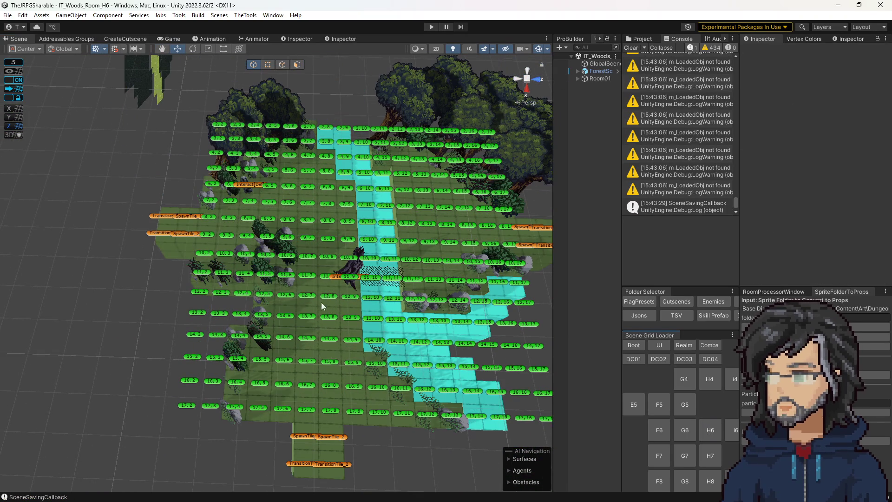
Select H6's Interact[Bridge] tile and review its Interact Tile component settings
{"action": "left_click", "coordinate": [352, 277]}
{"action": "left_click", "coordinate": [334, 278]}
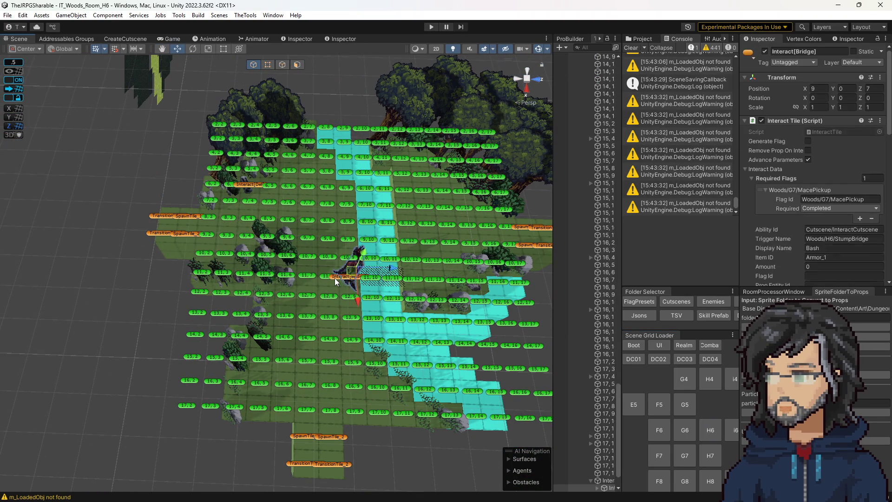
{"action": "left_click", "coordinate": [334, 278]}
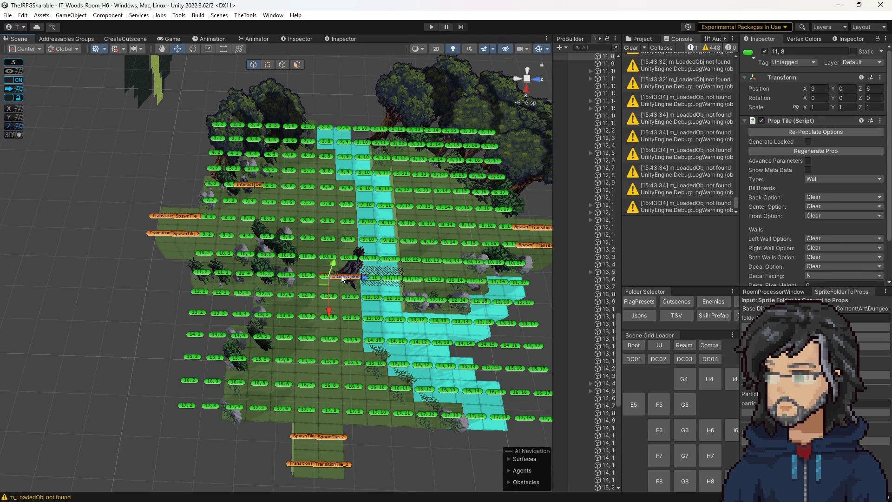
{"action": "left_click", "coordinate": [337, 282]}
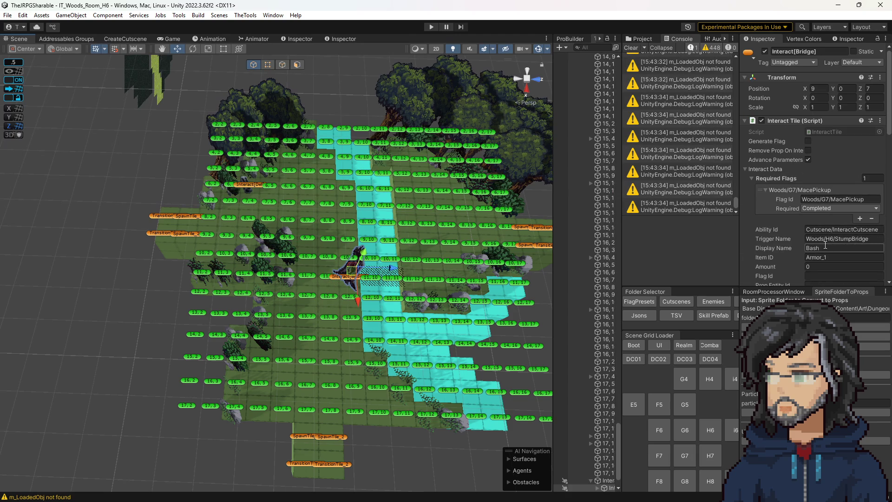
{"action": "scroll", "coordinate": [825, 246], "scroll_direction": "down", "scroll_amount": 5}
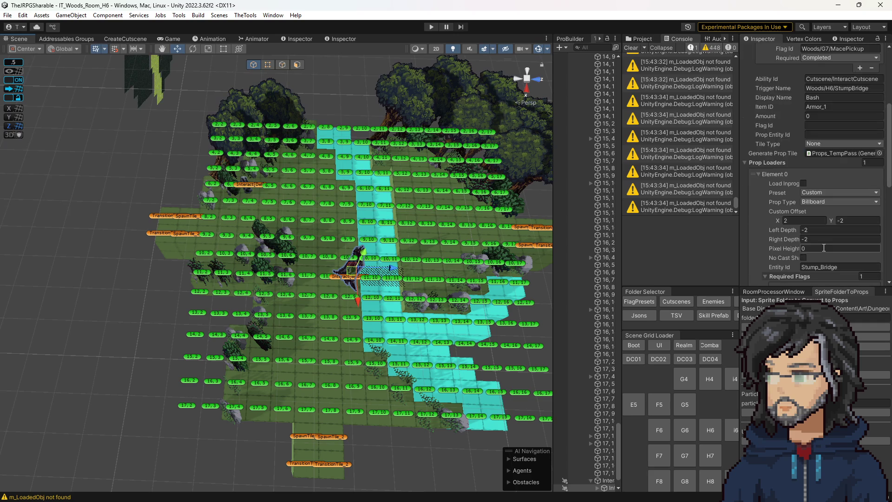
{"action": "scroll", "coordinate": [823, 248], "scroll_direction": "down", "scroll_amount": 3}
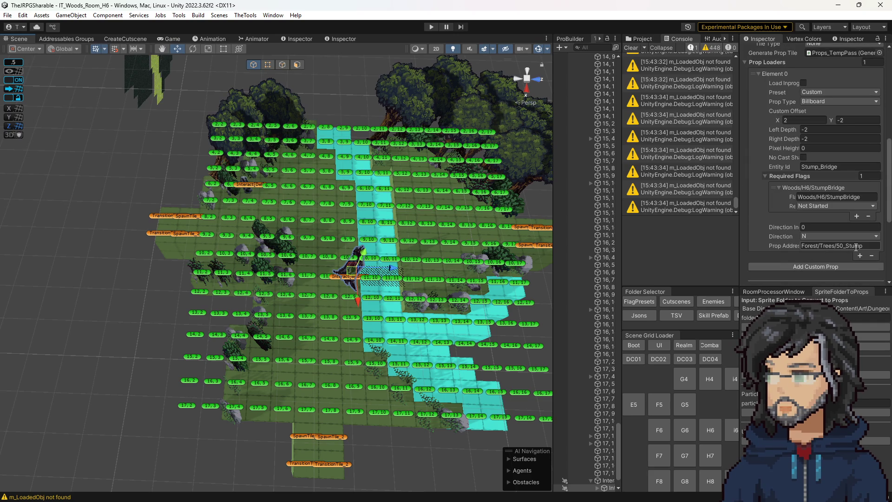
{"action": "scroll", "coordinate": [838, 221], "scroll_direction": "up", "scroll_amount": 5}
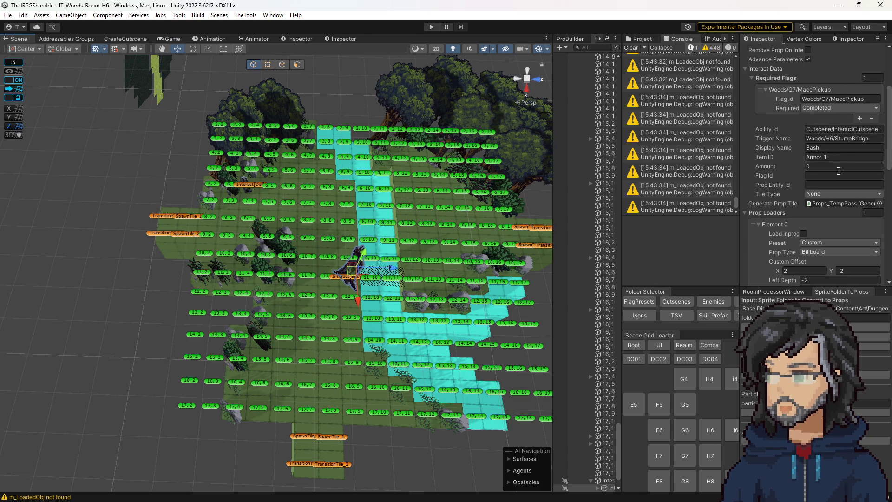
{"action": "left_click", "coordinate": [116, 40]}
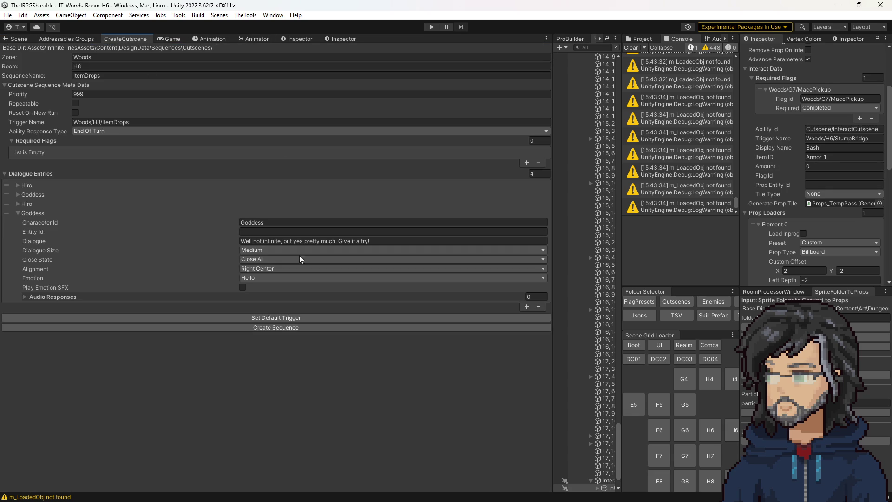
Create the StumpBridge sequence with 0 dialogue entries and ability response type None
{"action": "left_click", "coordinate": [537, 174]}
{"action": "type", "text": "0"}
{"action": "key", "text": "Return"}
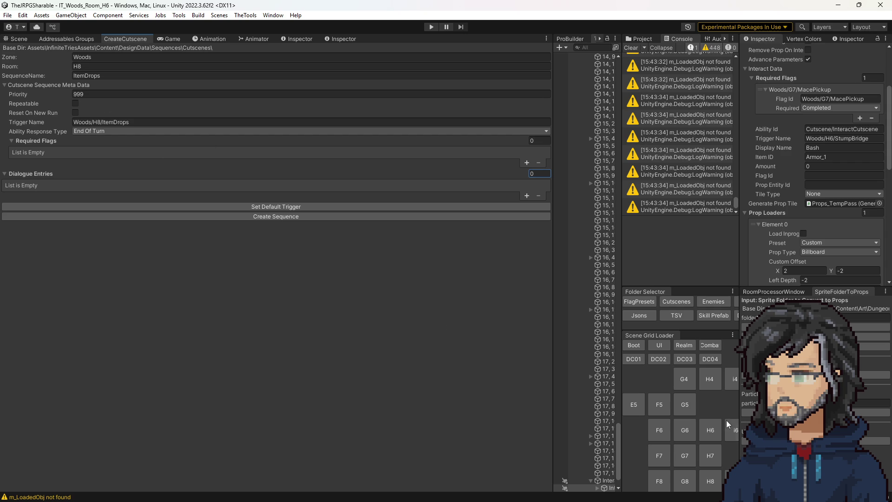
{"action": "left_click", "coordinate": [99, 75]}
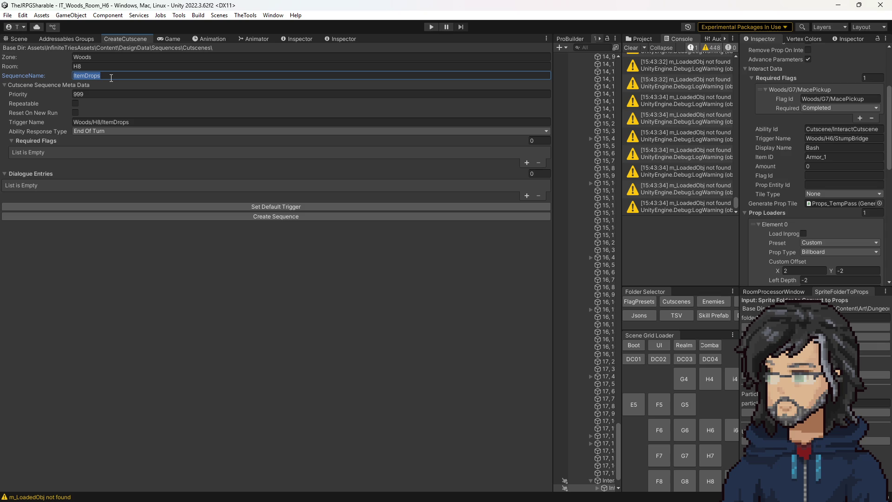
{"action": "type", "text": "StumpBridge"}
{"action": "left_click", "coordinate": [135, 132]}
{"action": "left_click", "coordinate": [126, 140]}
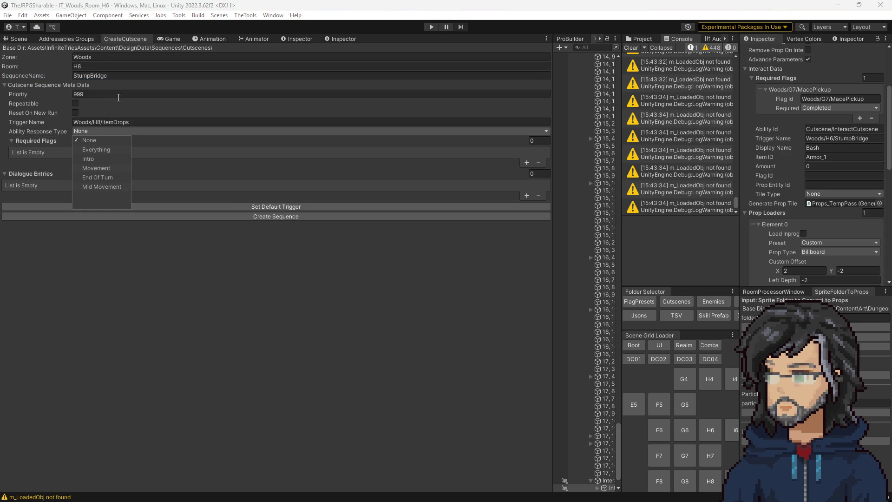
{"action": "left_click", "coordinate": [234, 244]}
{"action": "left_click", "coordinate": [254, 217]}
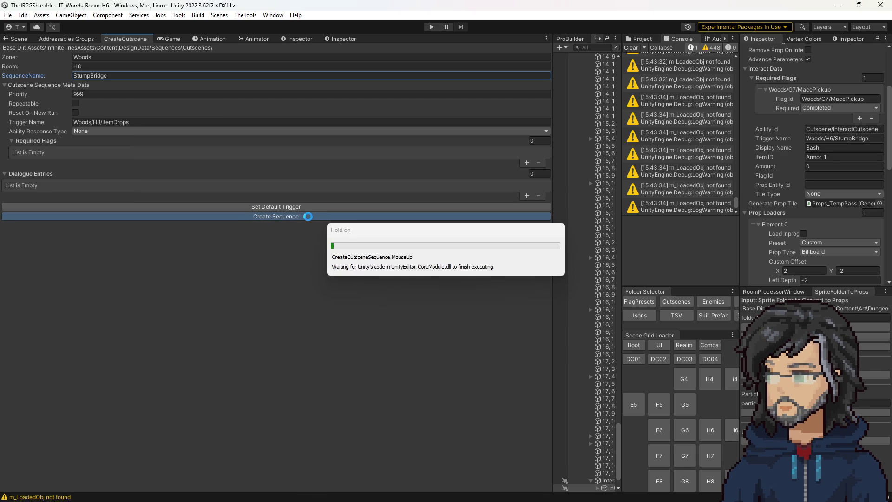
{"action": "left_click", "coordinate": [645, 38]}
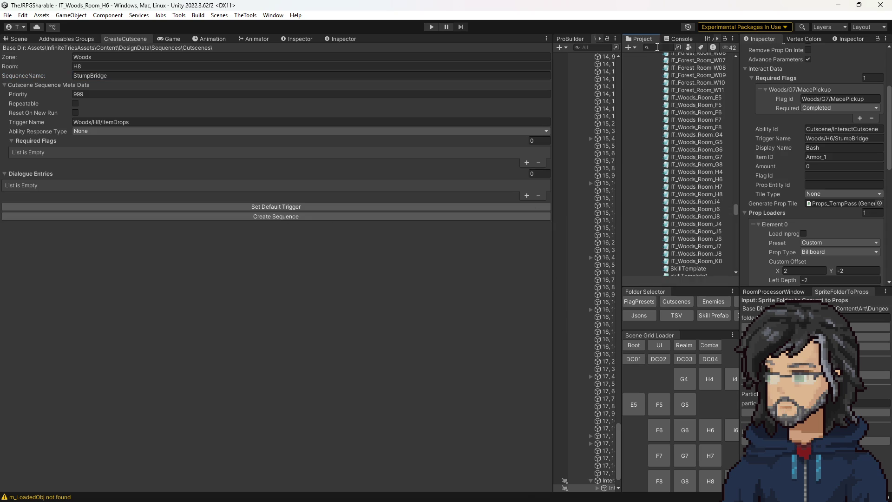
{"action": "scroll", "coordinate": [700, 191], "scroll_direction": "down", "scroll_amount": 10}
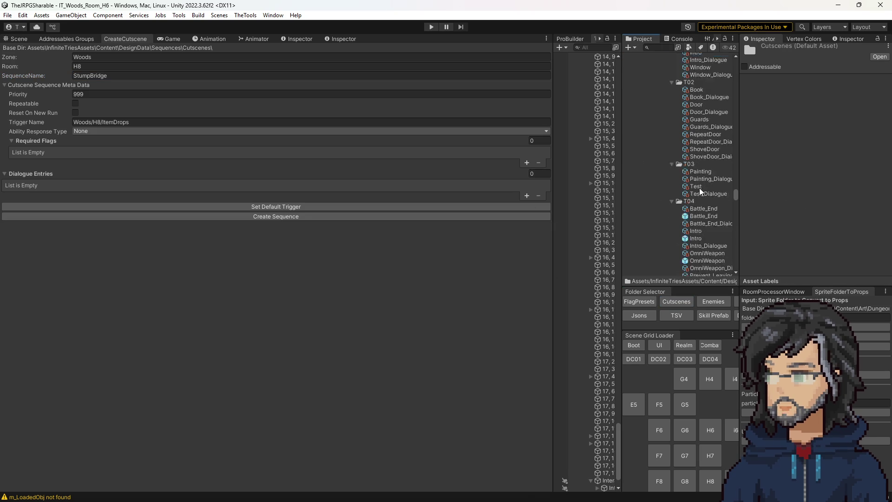
{"action": "scroll", "coordinate": [692, 176], "scroll_direction": "up", "scroll_amount": 10}
Delete the Woods/H8 StumpBridge_Dialogue asset from the cutscene folders
{"action": "left_click", "coordinate": [665, 163]}
{"action": "left_click", "coordinate": [665, 162]}
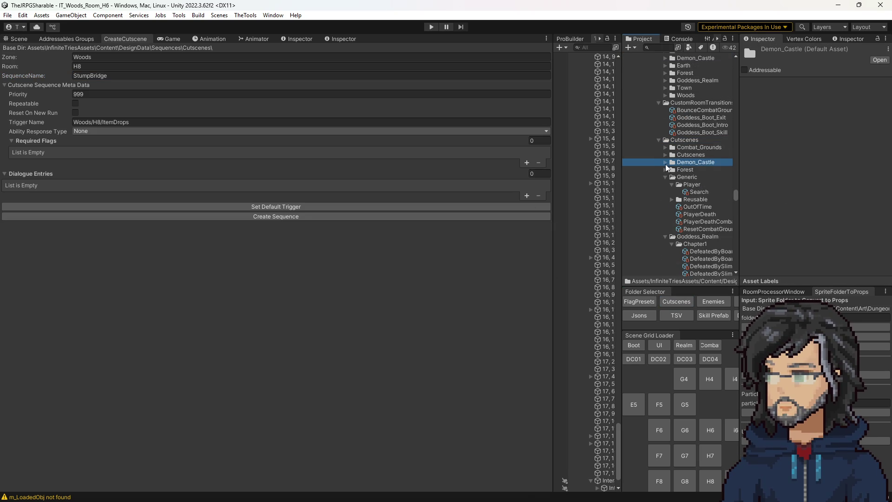
{"action": "left_click", "coordinate": [665, 177]}
{"action": "left_click", "coordinate": [666, 184]}
{"action": "left_click", "coordinate": [665, 192]}
{"action": "scroll", "coordinate": [674, 188], "scroll_direction": "down", "scroll_amount": 5}
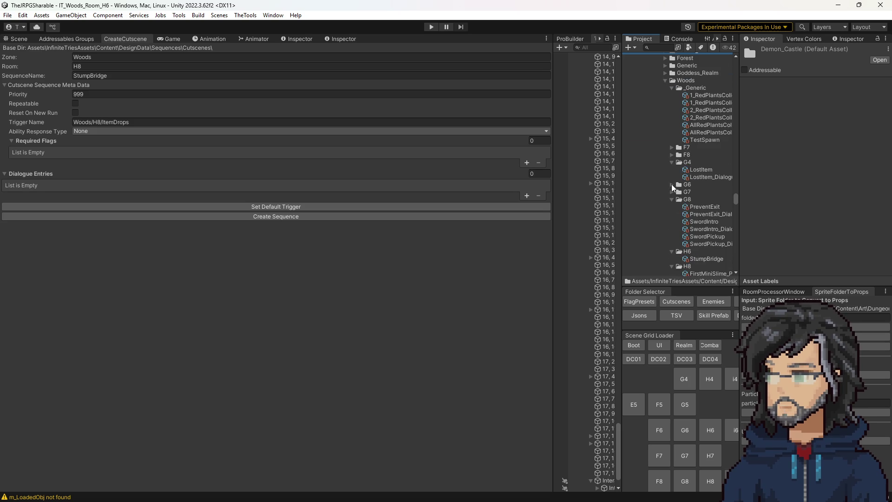
{"action": "scroll", "coordinate": [680, 177], "scroll_direction": "down", "scroll_amount": 3}
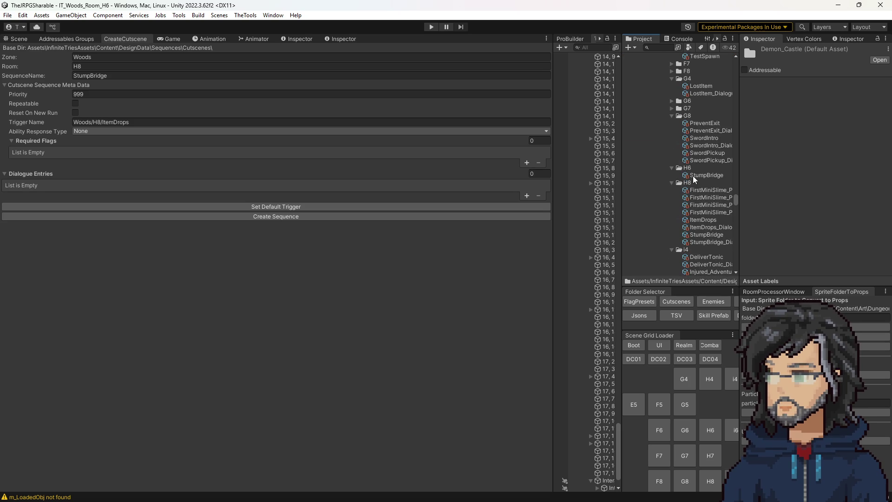
{"action": "left_click", "coordinate": [694, 178]}
{"action": "left_click", "coordinate": [707, 235]}
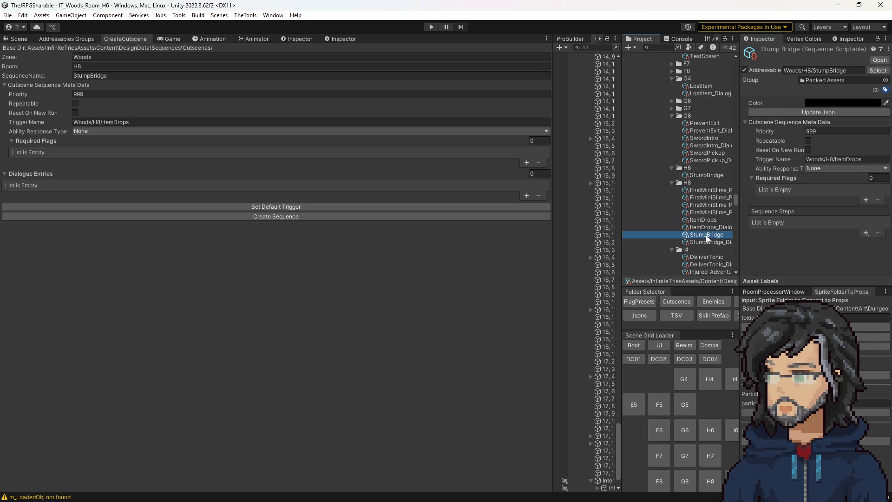
{"action": "left_click", "coordinate": [705, 242]}
{"action": "key", "text": "Delete"}
{"action": "key", "text": "Return"}
Set the H8 StumpBridge Trigger Name to its addressable name Woods/H8/StumpBridge
{"action": "left_click", "coordinate": [812, 71]}
{"action": "key", "text": "ctrl+a"}
{"action": "key", "text": "ctrl+c"}
{"action": "left_click", "coordinate": [841, 159]}
{"action": "key", "text": "ctrl+v"}
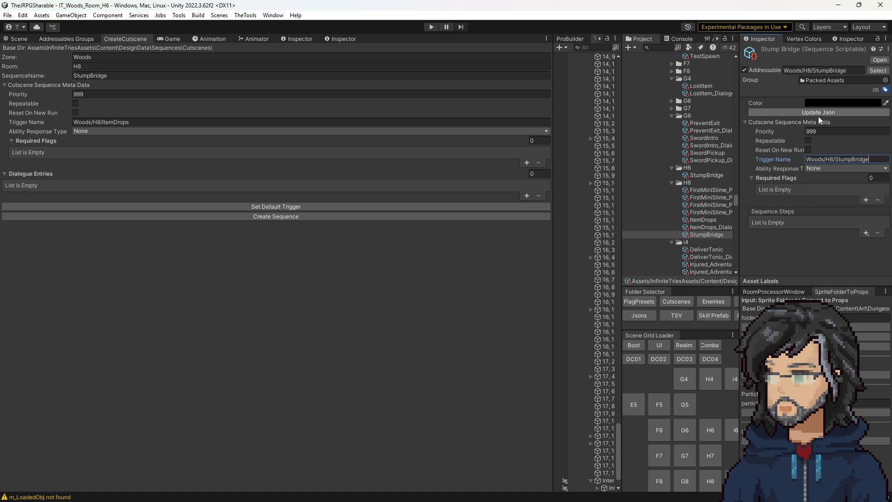
{"action": "left_click", "coordinate": [786, 241]}
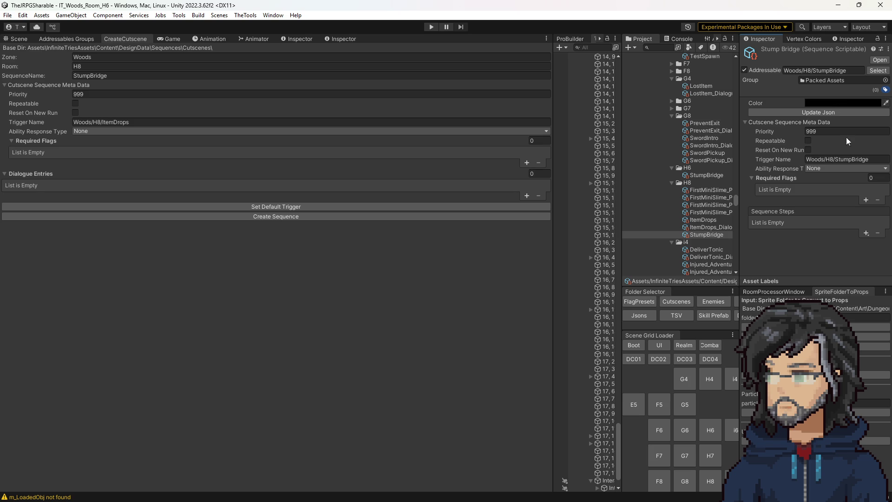
{"action": "left_click", "coordinate": [831, 159]}
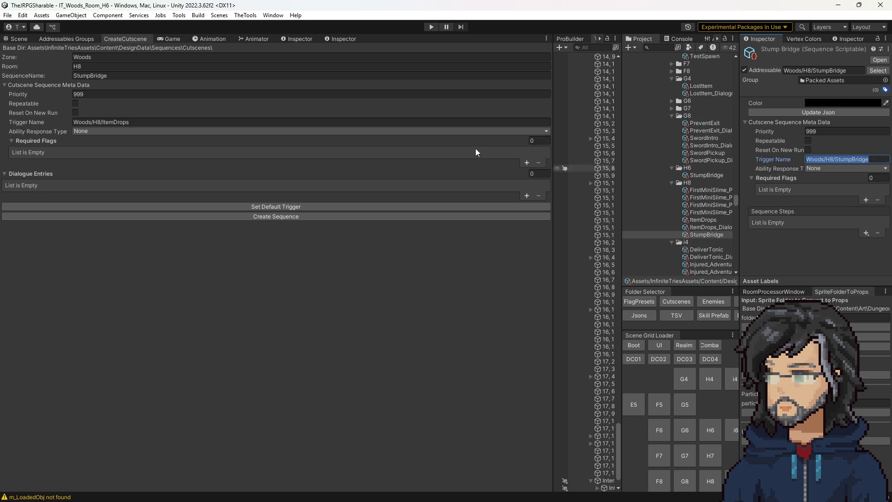
{"action": "left_click", "coordinate": [23, 40]}
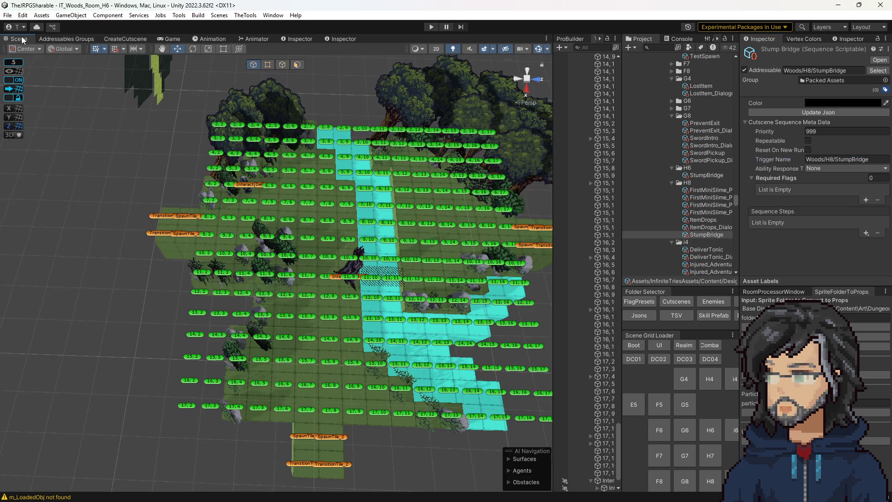
Copy Interact[Bridge] from room H6 and paste it under Room01 in room H8
{"action": "left_click", "coordinate": [339, 278]}
{"action": "left_click", "coordinate": [711, 481]}
{"action": "key", "text": "ctrl+v"}
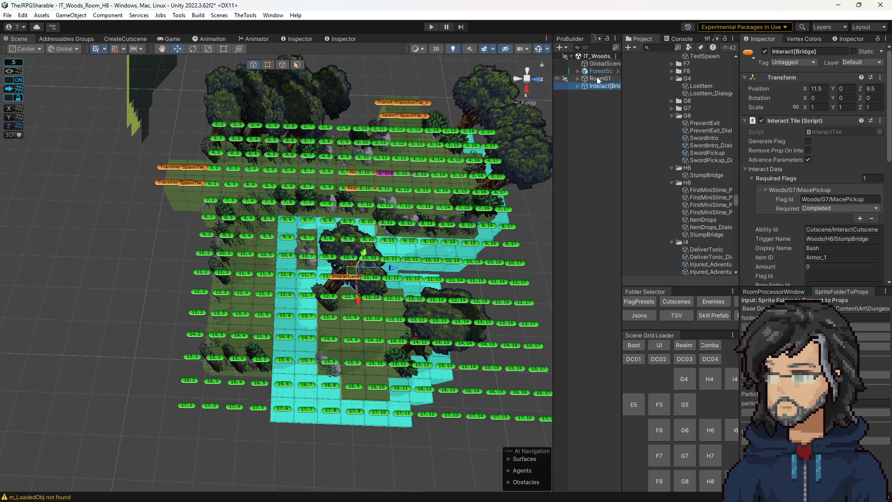
{"action": "left_click_drag", "start_coordinate": [598, 79], "coordinate": [599, 79]}
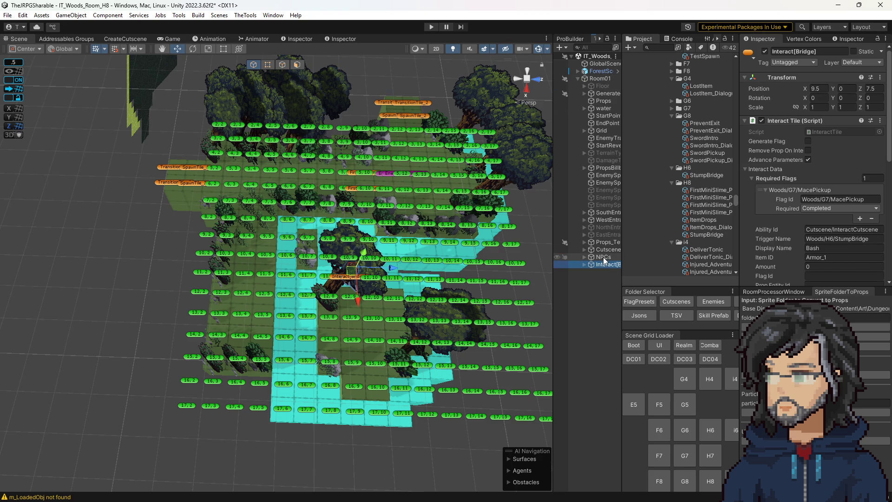
Place the bridge tile at X 11.5, Z 3.5, then reopen room H6 and select its stump bridge tile
{"action": "left_click_drag", "start_coordinate": [352, 269], "coordinate": [259, 325]}
{"action": "left_click_drag", "start_coordinate": [325, 325], "coordinate": [490, 348]}
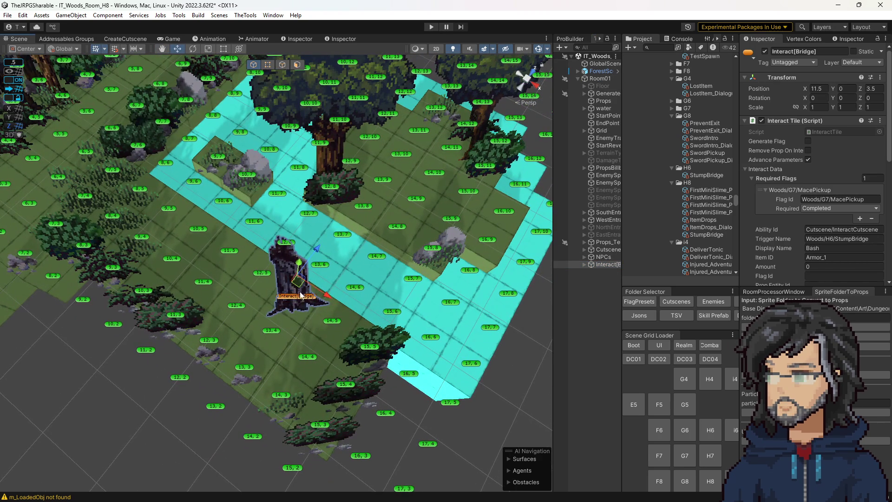
{"action": "mouse_move", "coordinate": [301, 298]}
{"action": "left_mouse_down"}
{"action": "mouse_move", "coordinate": [464, 330]}
{"action": "mouse_move", "coordinate": [385, 264]}
{"action": "left_mouse_up"}
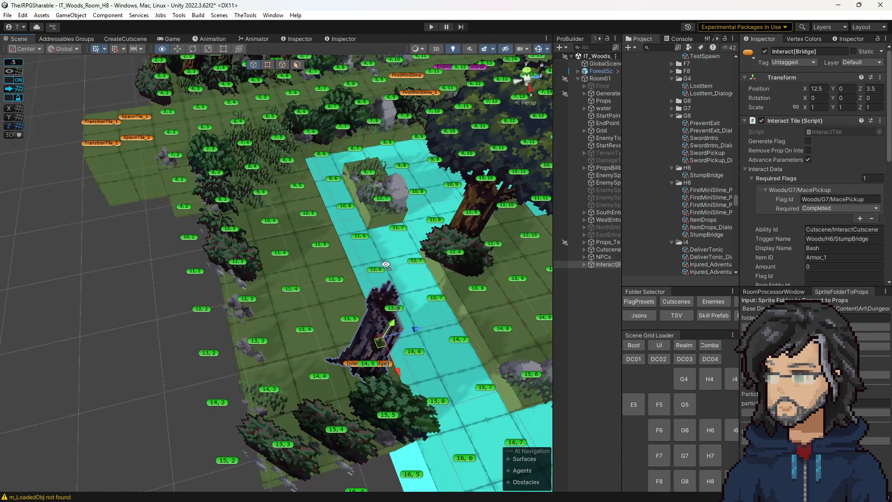
{"action": "mouse_move", "coordinate": [381, 346]}
{"action": "left_mouse_down"}
{"action": "mouse_move", "coordinate": [357, 305]}
{"action": "mouse_move", "coordinate": [450, 327]}
{"action": "mouse_move", "coordinate": [410, 340]}
{"action": "left_mouse_up"}
{"action": "left_click", "coordinate": [702, 426]}
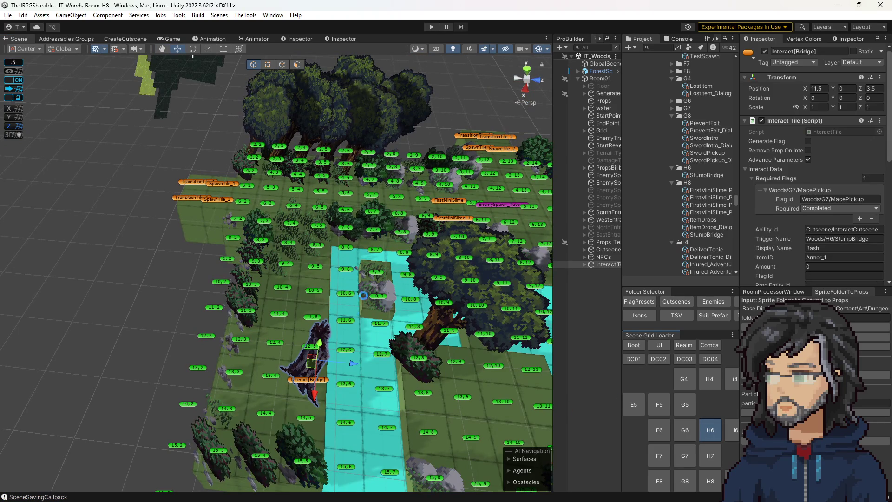
{"action": "left_click", "coordinate": [409, 288]}
Review tile 11,10's Fallen_Stump_Bridge prop and its Walkable, Pit override gated by Woods/H6/StumpBridge
{"action": "scroll", "coordinate": [812, 232], "scroll_direction": "down", "scroll_amount": 3}
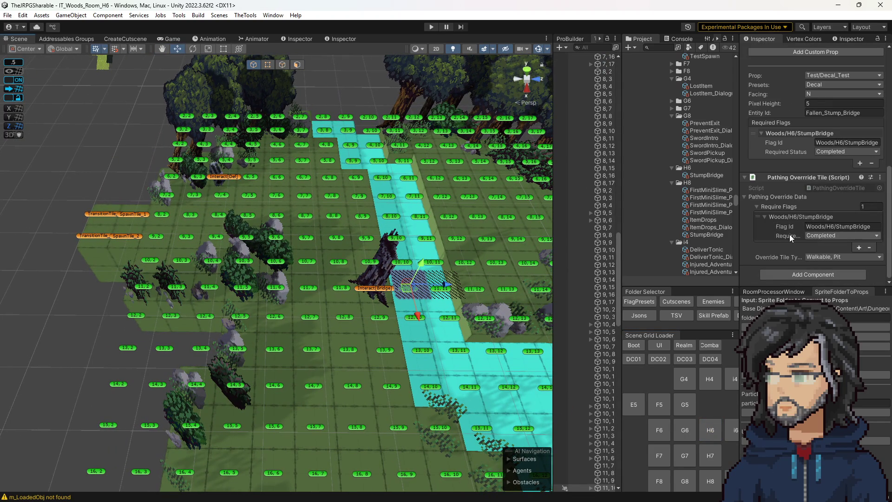
{"action": "scroll", "coordinate": [809, 222], "scroll_direction": "up", "scroll_amount": 5}
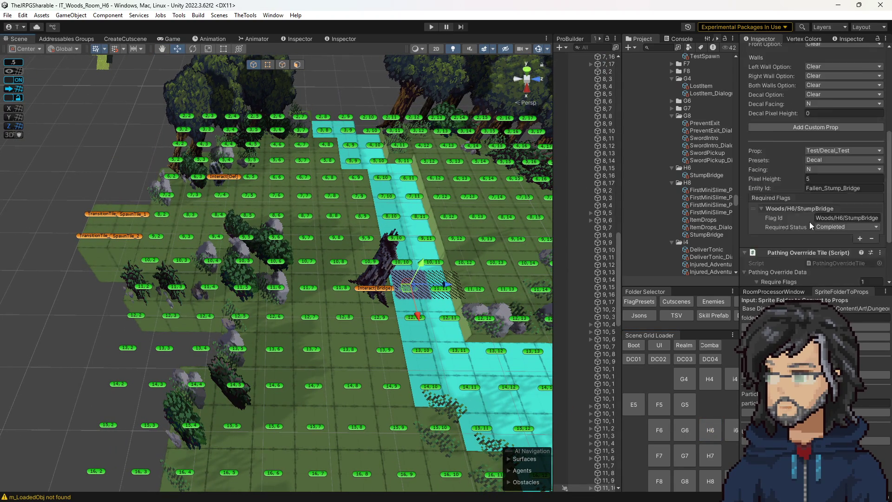
{"action": "scroll", "coordinate": [813, 218], "scroll_direction": "up", "scroll_amount": 5}
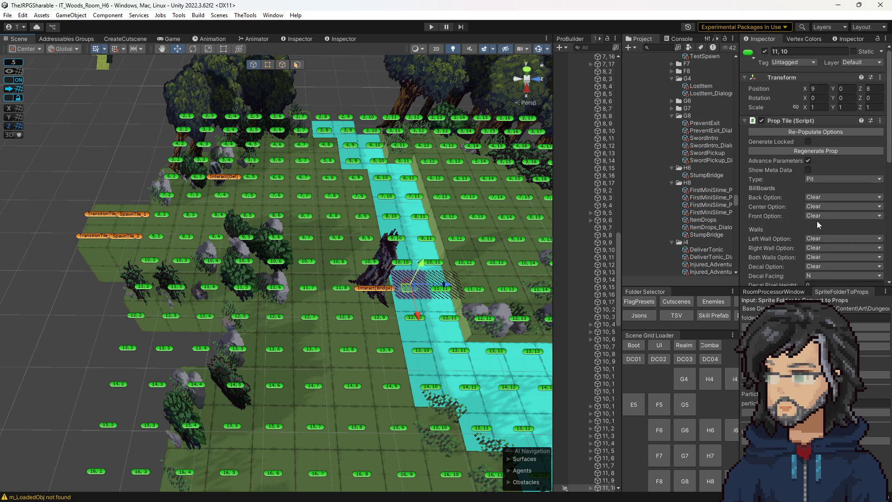
{"action": "scroll", "coordinate": [816, 220], "scroll_direction": "down", "scroll_amount": 4}
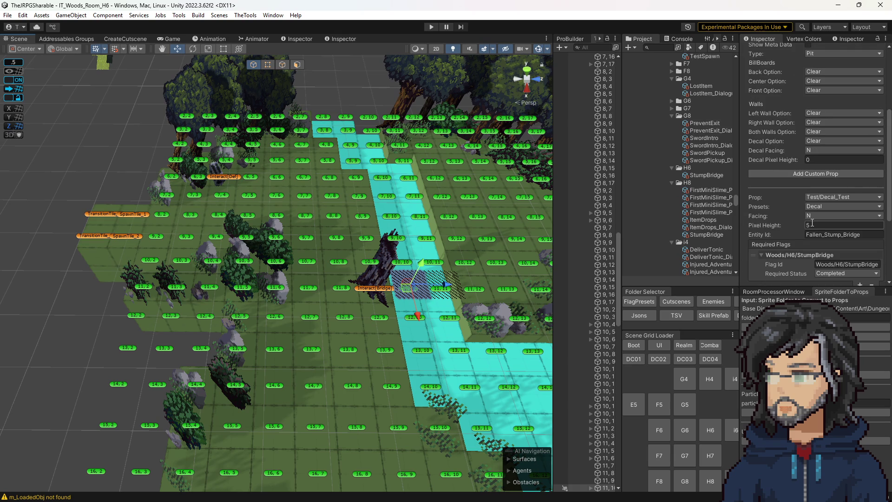
{"action": "scroll", "coordinate": [808, 224], "scroll_direction": "down", "scroll_amount": 4}
{"action": "left_click_drag", "start_coordinate": [739, 172], "coordinate": [700, 173]}
{"action": "scroll", "coordinate": [797, 227], "scroll_direction": "down", "scroll_amount": 2}
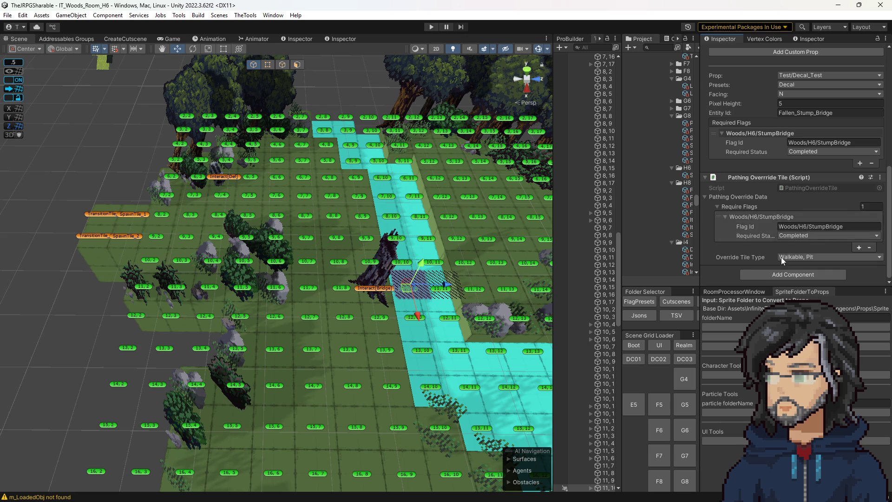
{"action": "scroll", "coordinate": [790, 241], "scroll_direction": "up", "scroll_amount": 3}
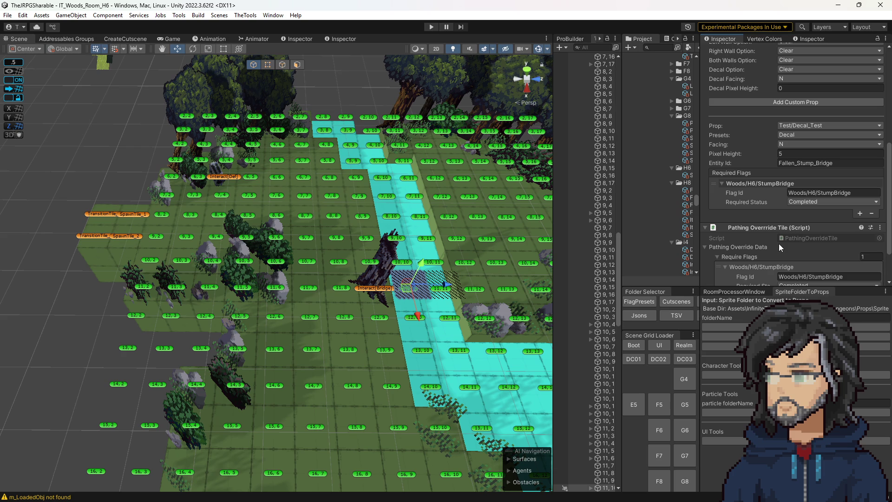
{"action": "scroll", "coordinate": [775, 241], "scroll_direction": "up", "scroll_amount": 4}
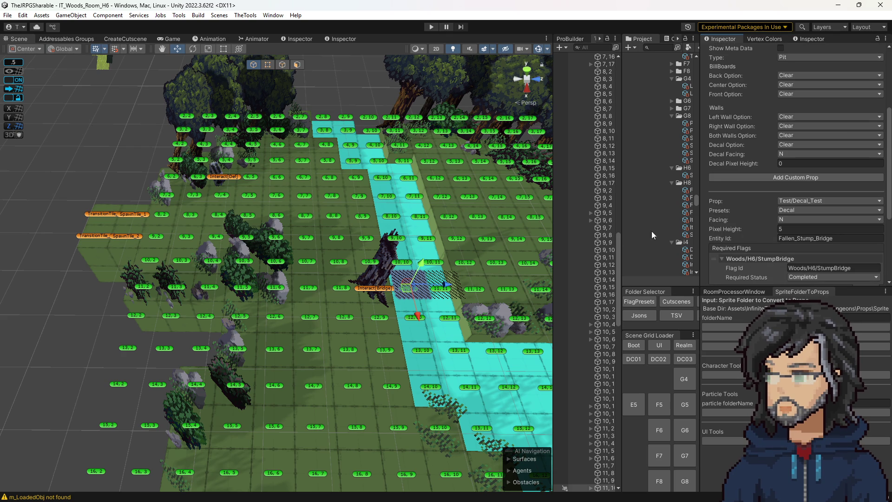
{"action": "scroll", "coordinate": [720, 226], "scroll_direction": "down", "scroll_amount": 3}
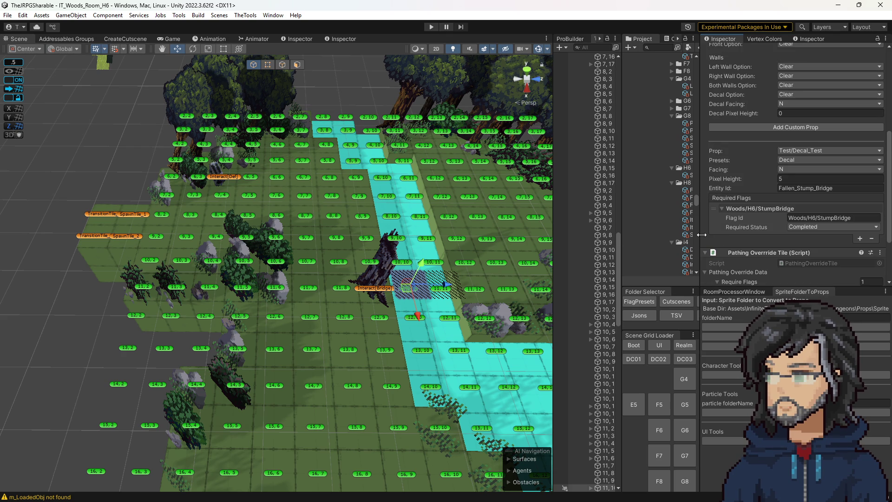
{"action": "left_click_drag", "start_coordinate": [555, 243], "coordinate": [491, 243]}
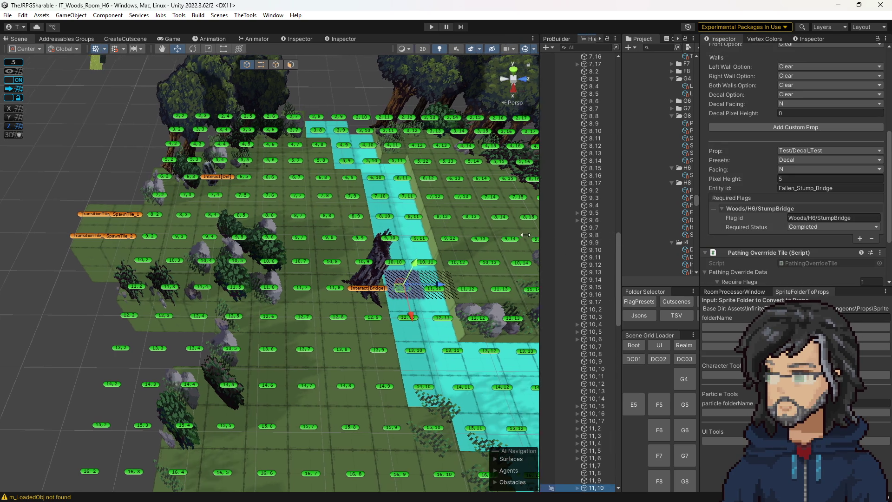
Orbit around the bridge area to view the whole tile grid
{"action": "scroll", "coordinate": [546, 272], "scroll_direction": "down", "scroll_amount": 5}
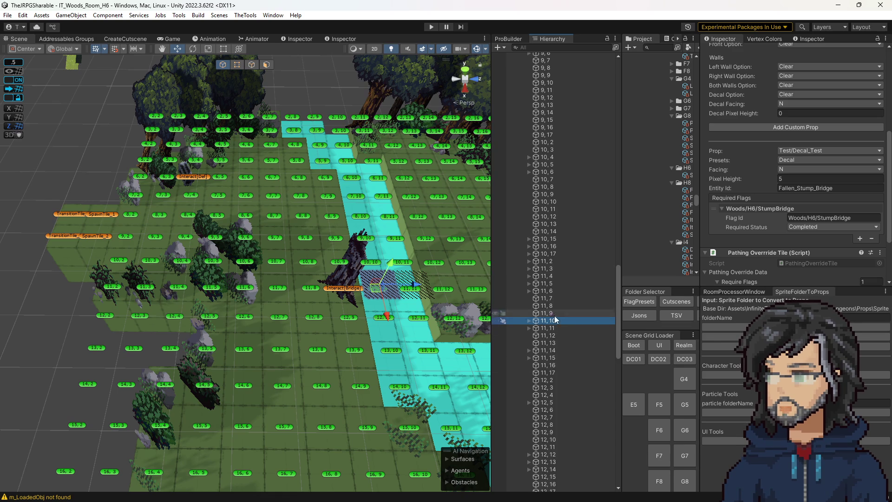
{"action": "left_click_drag", "start_coordinate": [369, 342], "coordinate": [415, 326], "text": "alt"}
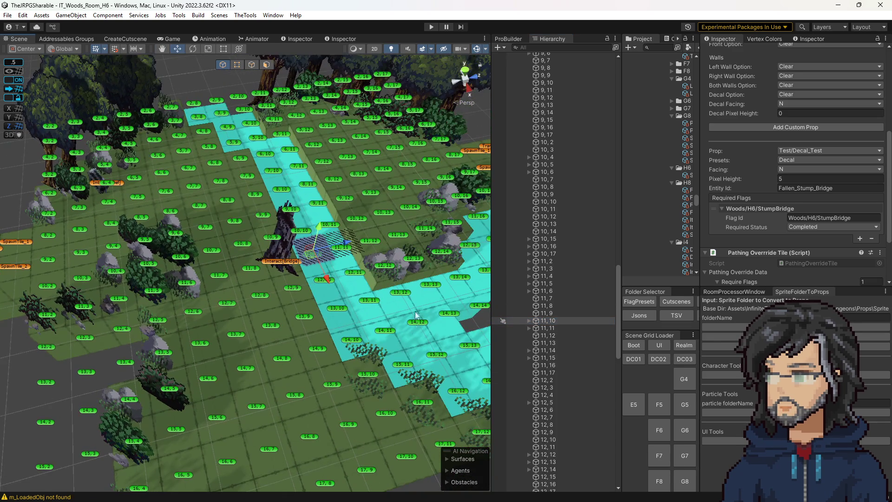
{"action": "left_click_drag", "start_coordinate": [195, 353], "coordinate": [371, 341], "text": "alt"}
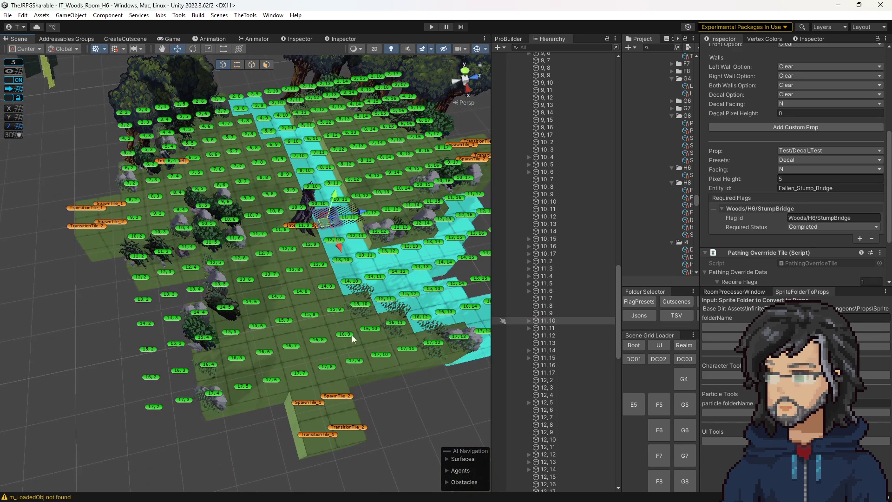
{"action": "scroll", "coordinate": [809, 212], "scroll_direction": "up", "scroll_amount": 5}
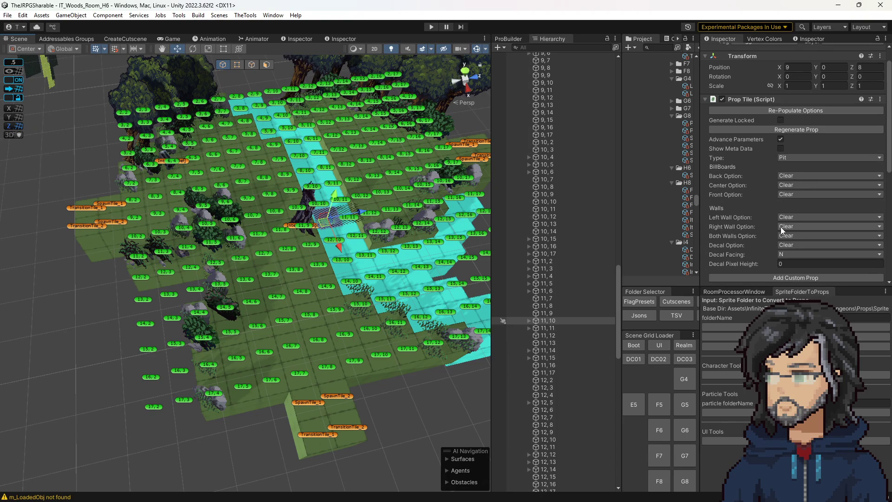
{"action": "scroll", "coordinate": [780, 226], "scroll_direction": "down", "scroll_amount": 4}
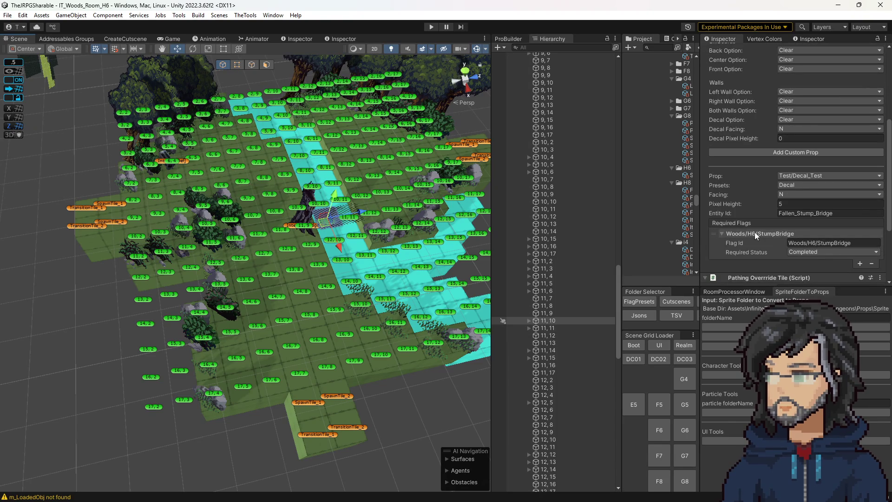
{"action": "scroll", "coordinate": [727, 241], "scroll_direction": "up", "scroll_amount": 5}
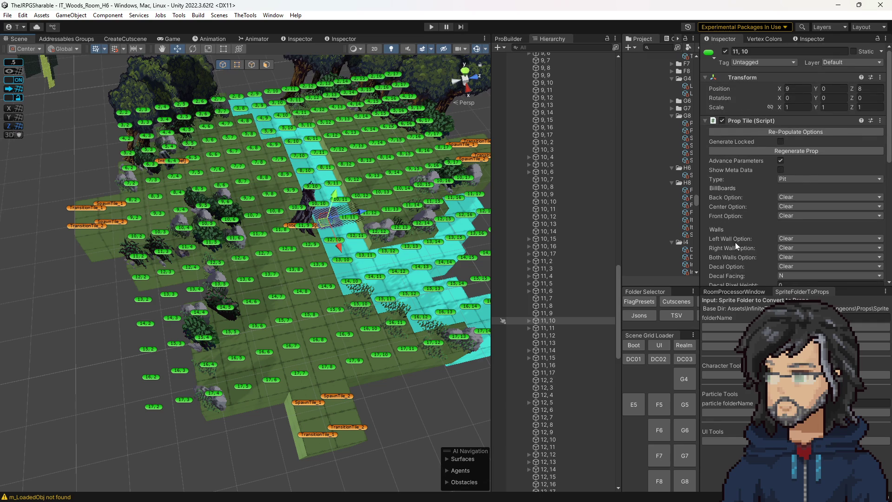
{"action": "scroll", "coordinate": [735, 242], "scroll_direction": "down", "scroll_amount": 10}
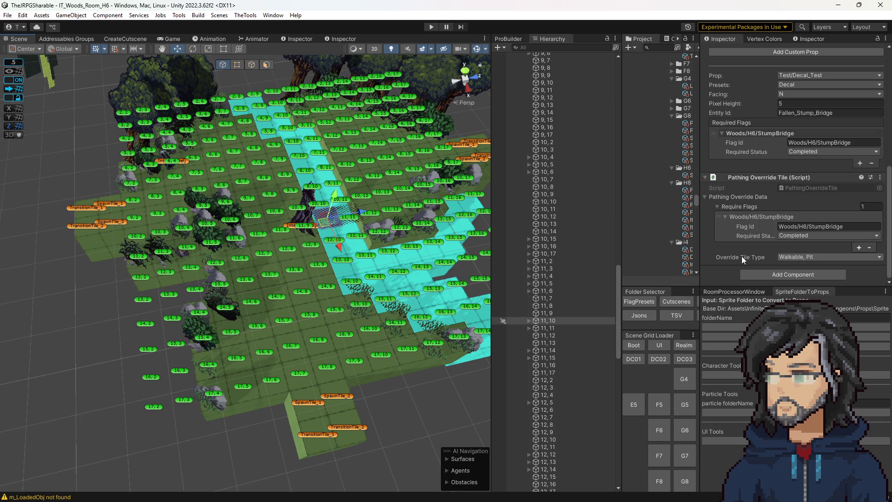
{"action": "scroll", "coordinate": [743, 254], "scroll_direction": "up", "scroll_amount": 3}
{"action": "scroll", "coordinate": [746, 252], "scroll_direction": "down", "scroll_amount": 2}
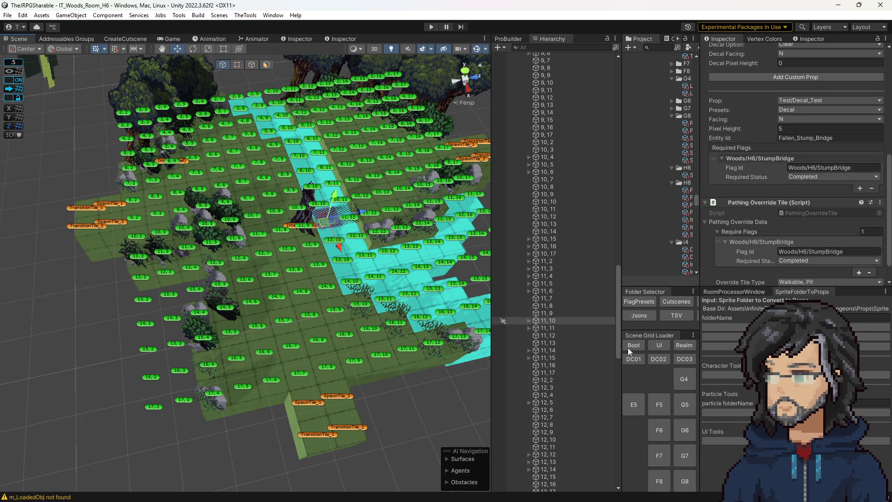
Open Room01's GenerateLevelDataFromWorldGeo.cs script in Visual Studio
{"action": "left_click_drag", "start_coordinate": [618, 280], "coordinate": [598, 82]}
{"action": "scroll", "coordinate": [556, 186], "scroll_direction": "up", "scroll_amount": 2}
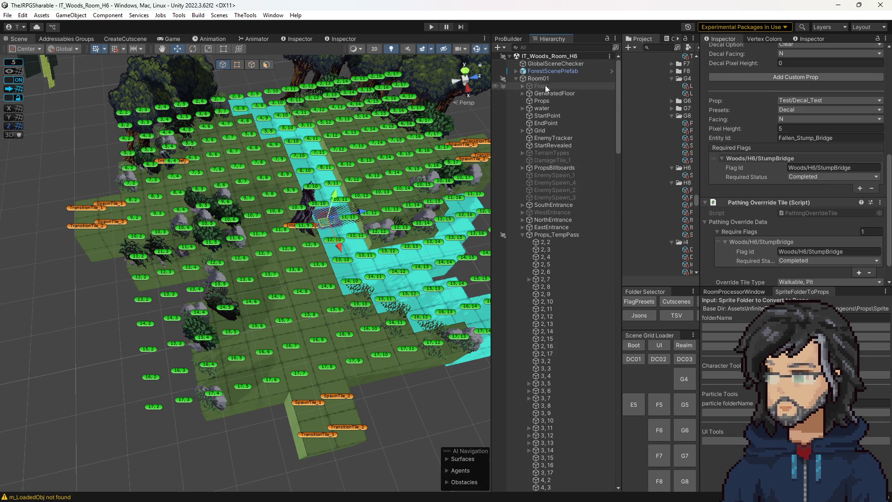
{"action": "left_click", "coordinate": [541, 78]}
{"action": "scroll", "coordinate": [833, 105], "scroll_direction": "up", "scroll_amount": 3}
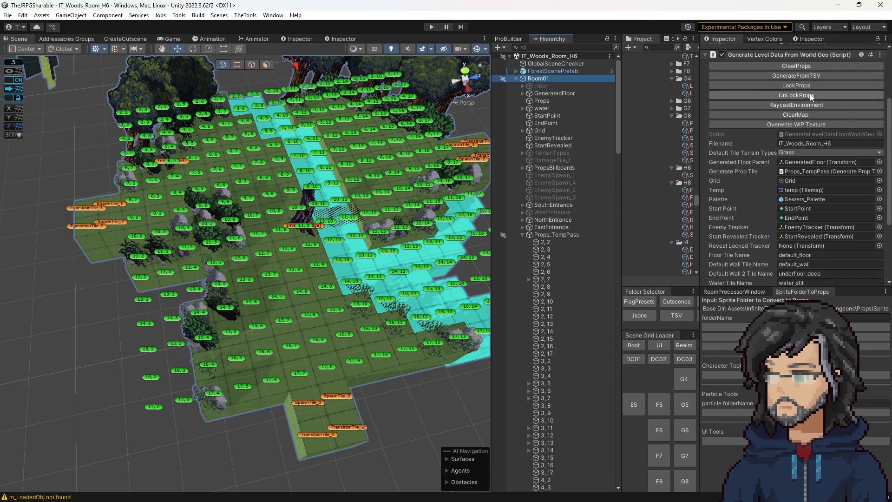
{"action": "left_click", "coordinate": [801, 132]}
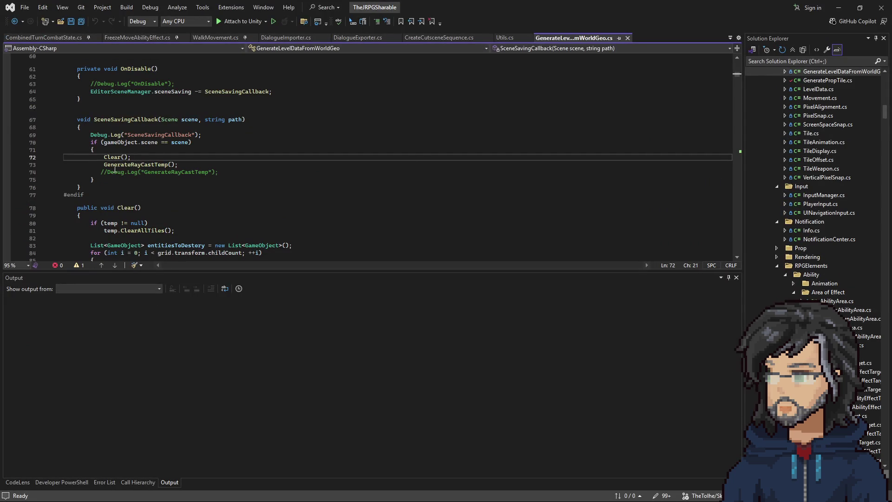
{"action": "left_click", "coordinate": [265, 142]}
Step through every 'proptile' match, select the foreach over child PropTiles, then go back to Unity
{"action": "key", "text": "ctrl+f"}
{"action": "type", "text": "proptile"}
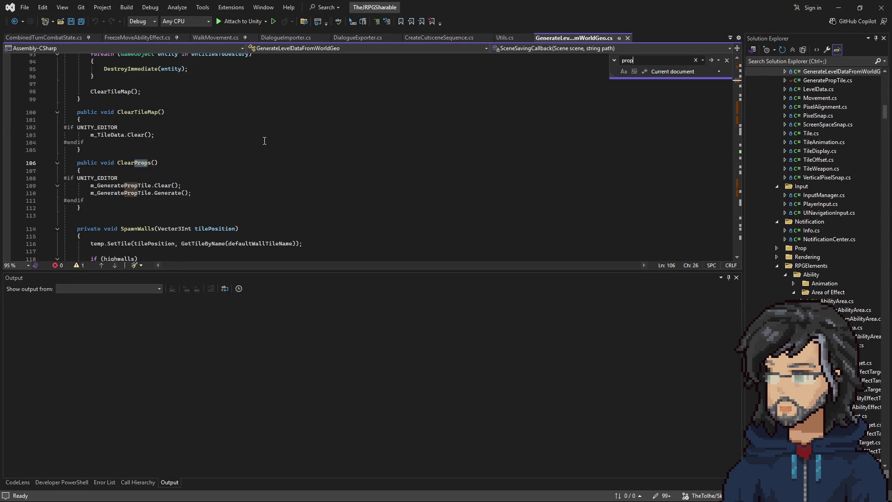
{"action": "key", "text": "Return"}
{"action": "key", "text": "Return"}
{"action": "key", "text": "Return"}
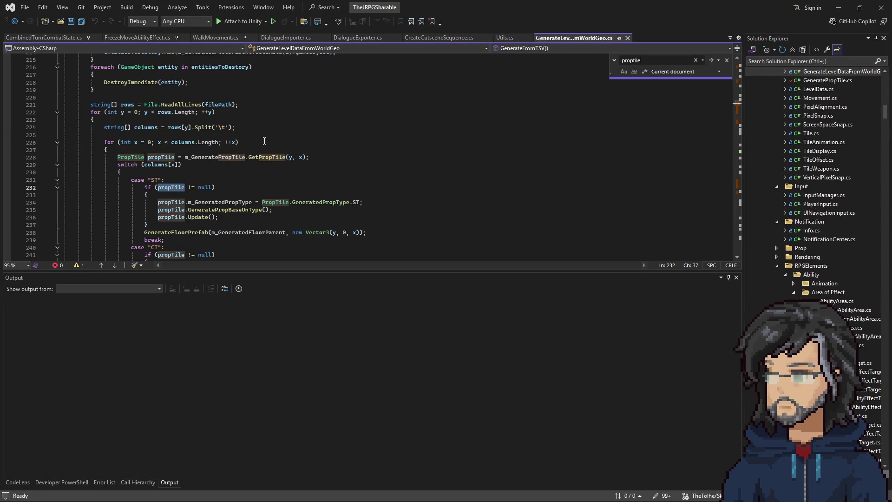
{"action": "key", "text": "Return"}
{"action": "key", "text": "Return"}
{"action": "key", "text": "Return"}
{"action": "key", "text": "Return"}
{"action": "key", "text": "Return"}
{"action": "left_click", "coordinate": [285, 173]}
{"action": "key", "text": "ctrl+f"}
{"action": "key", "text": "Return"}
{"action": "key", "text": "Return"}
{"action": "key", "text": "Return"}
{"action": "key", "text": "Return"}
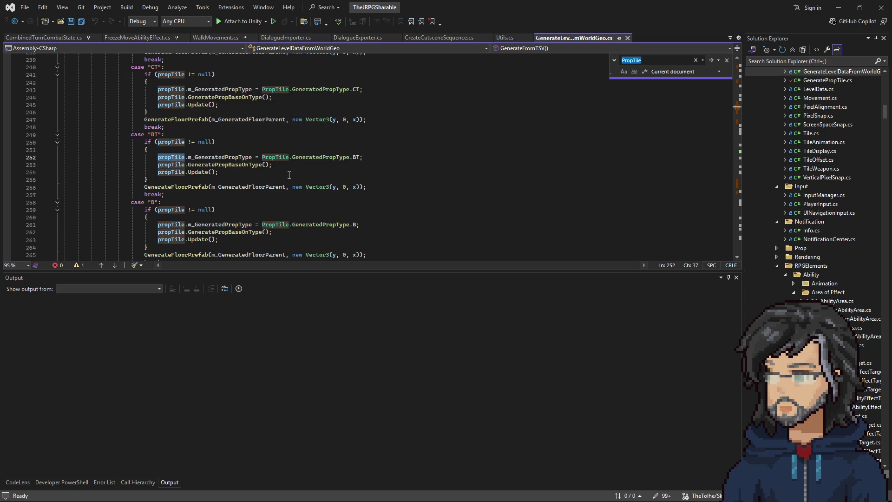
{"action": "key", "text": "Return"}
{"action": "key", "text": "Return"}
{"action": "key", "text": "Return"}
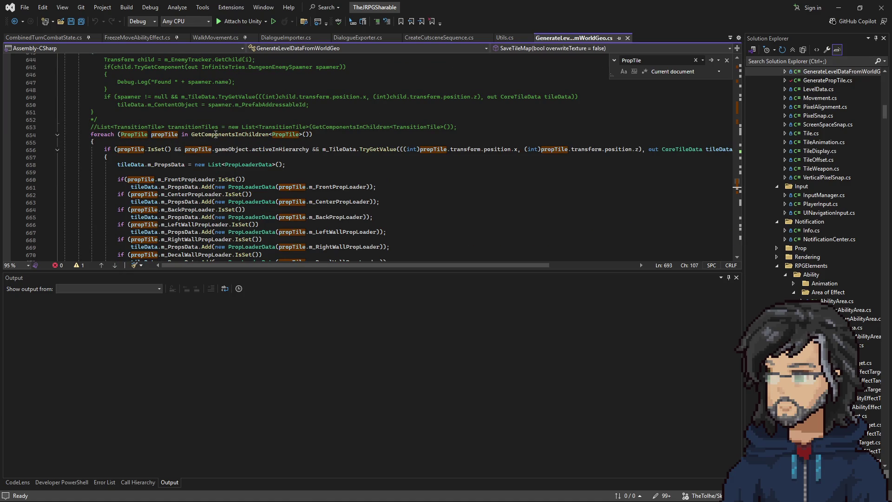
{"action": "left_click_drag", "start_coordinate": [148, 135], "coordinate": [301, 134]}
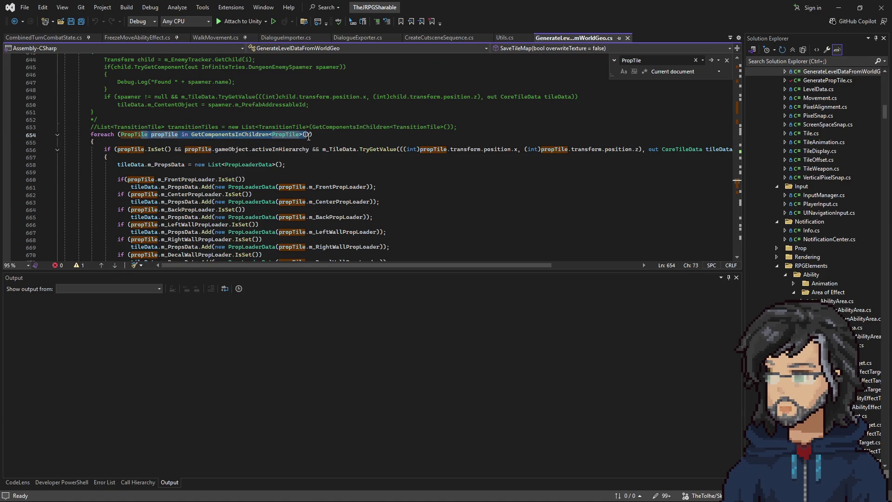
{"action": "left_click", "coordinate": [838, 8]}
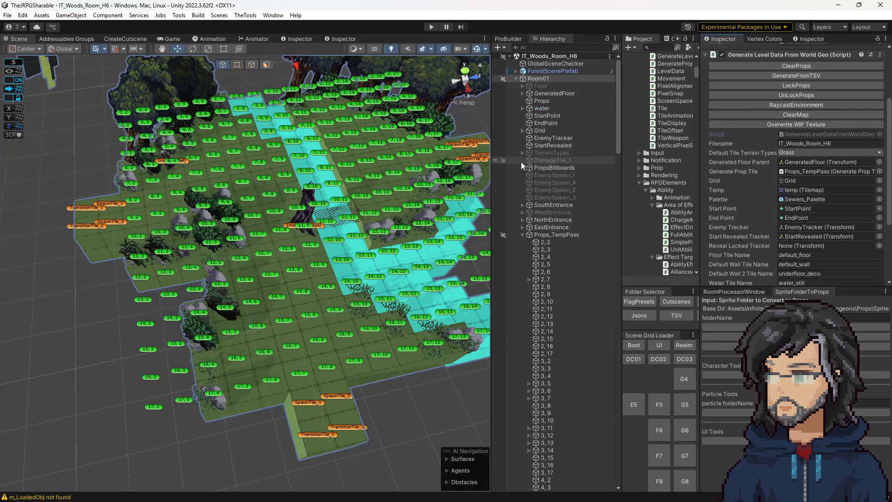
Select the 11, 10 and 11, 11 bridge prop tiles in room H6
{"action": "left_click", "coordinate": [328, 225]}
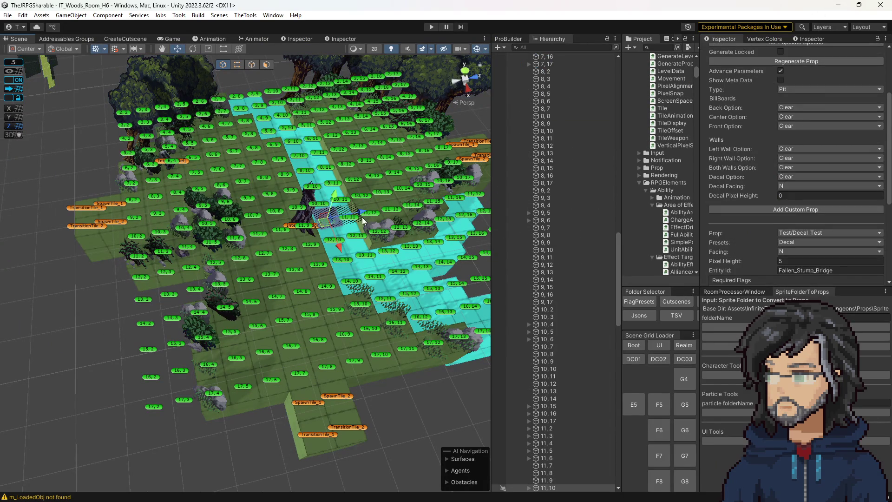
{"action": "key", "text": "ctrl+d"}
{"action": "key", "text": "ctrl+z"}
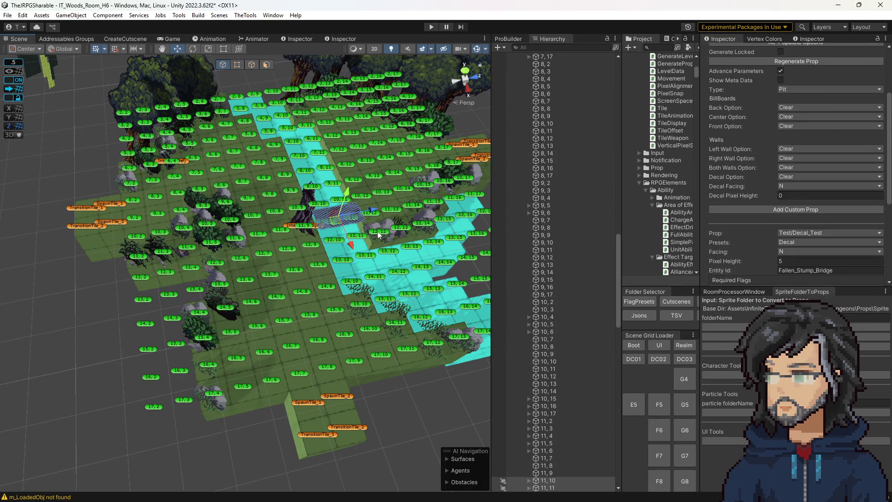
{"action": "scroll", "coordinate": [568, 367], "scroll_direction": "down", "scroll_amount": 5}
{"action": "left_click", "coordinate": [545, 300]}
{"action": "left_click", "coordinate": [548, 292]}
{"action": "left_click", "coordinate": [550, 287], "text": "shift"}
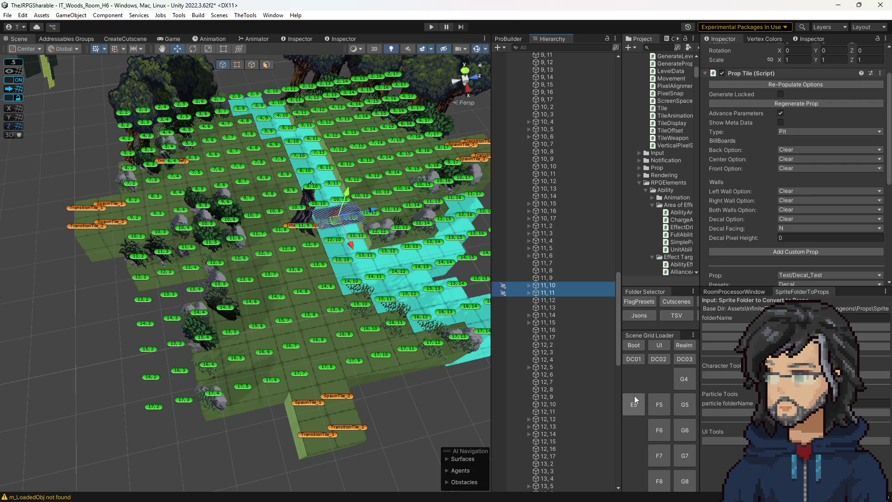
Open forest room H8 without saving H6's changes
{"action": "left_click_drag", "start_coordinate": [613, 334], "coordinate": [528, 333]}
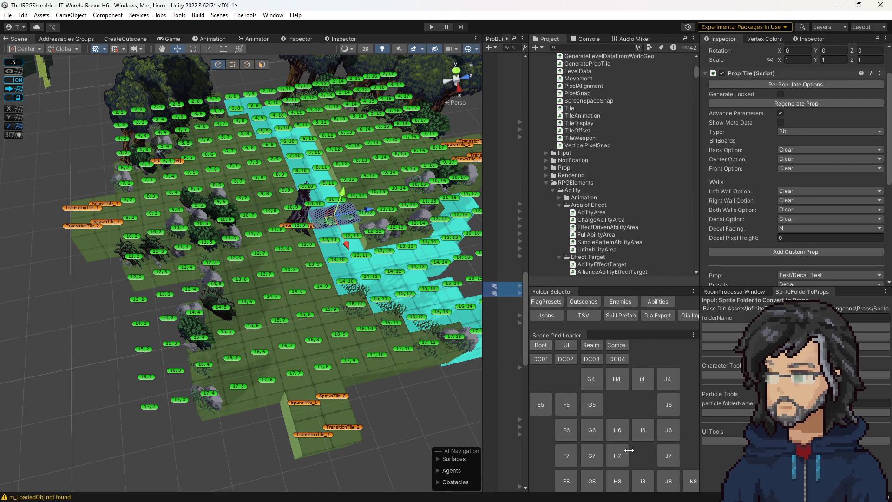
{"action": "left_click", "coordinate": [621, 484]}
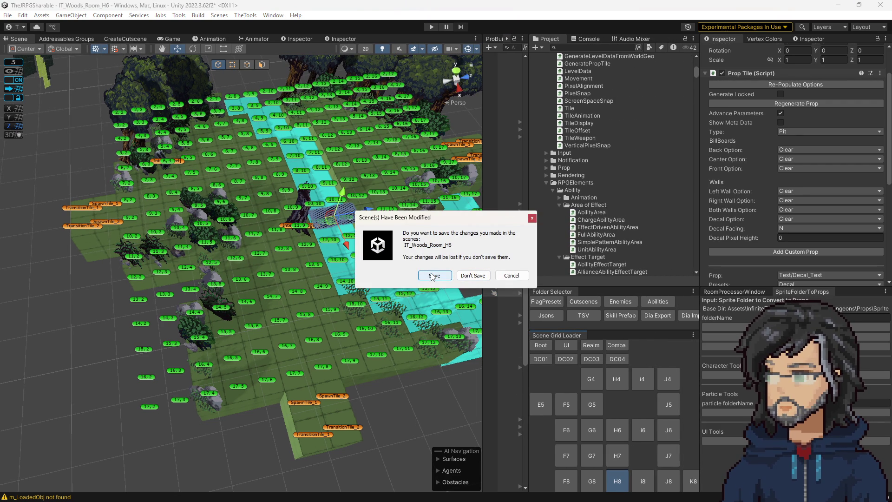
{"action": "left_click", "coordinate": [473, 275]}
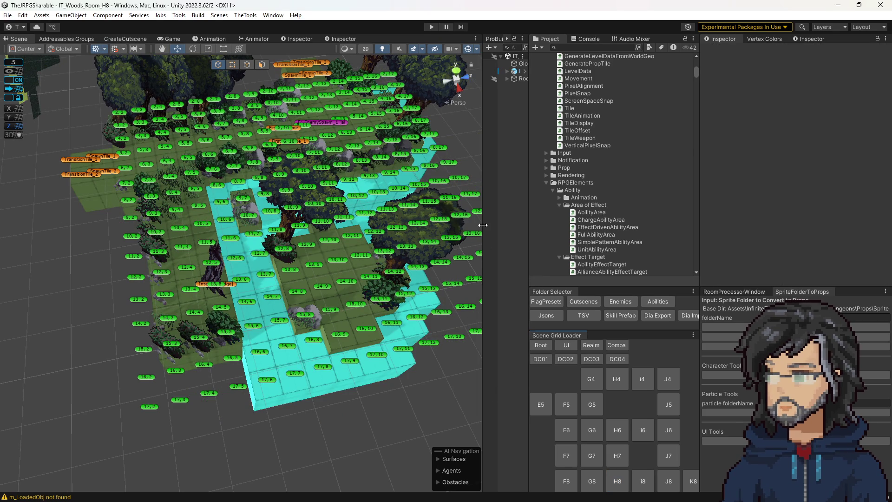
Move the two bridge tiles under Room01 and begin renaming tile 11, 11
{"action": "left_click_drag", "start_coordinate": [483, 225], "coordinate": [387, 186]}
{"action": "left_click", "coordinate": [440, 78]}
{"action": "left_click_drag", "start_coordinate": [435, 91], "coordinate": [437, 79]}
{"action": "left_click", "coordinate": [449, 272]}
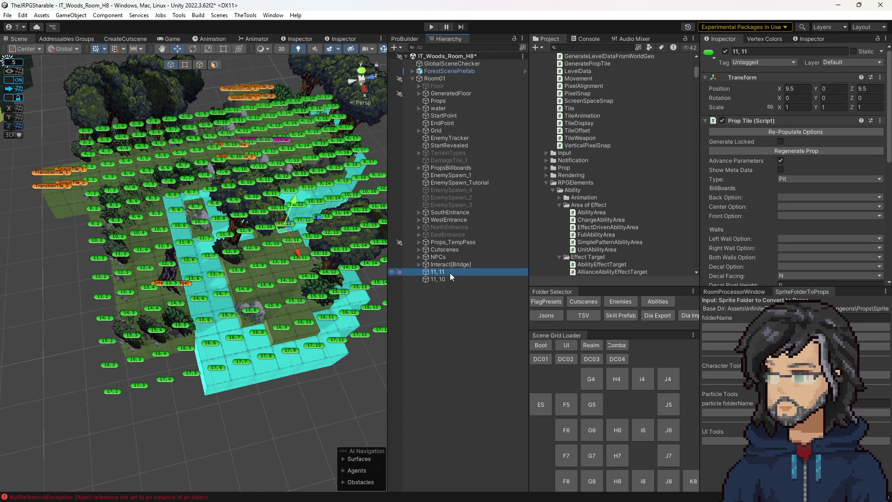
{"action": "key", "text": "F2"}
Rename tile 11, 11 to Bridge and tile 11, 10 to Bridge_1
{"action": "type", "text": "Bri"}
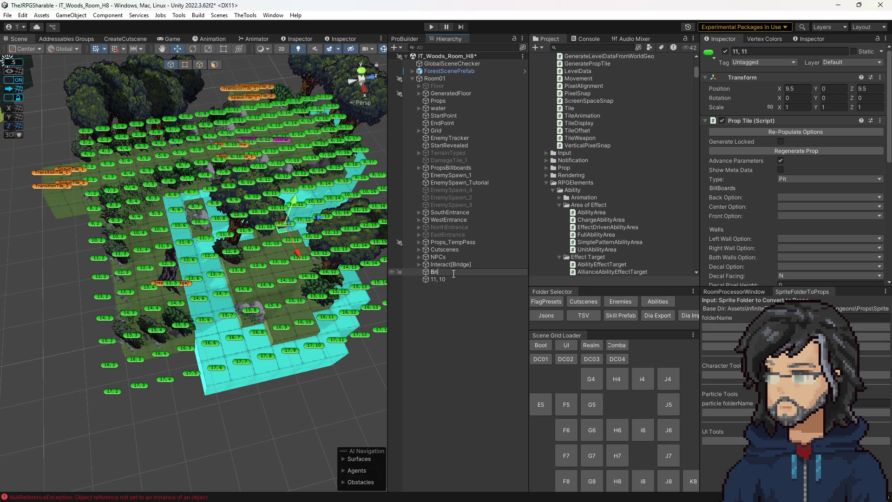
{"action": "type", "text": "dge"}
{"action": "key", "text": "Return"}
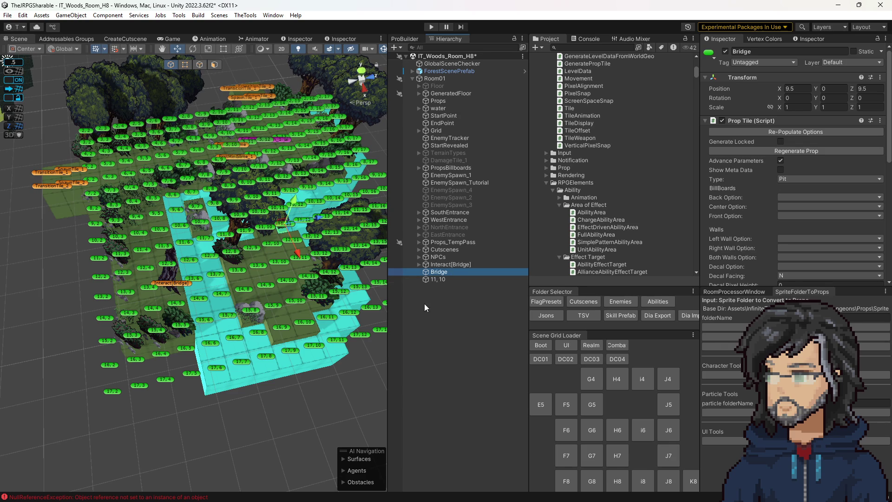
{"action": "left_click", "coordinate": [443, 279]}
{"action": "key", "text": "F2"}
{"action": "type", "text": "Bridge_"}
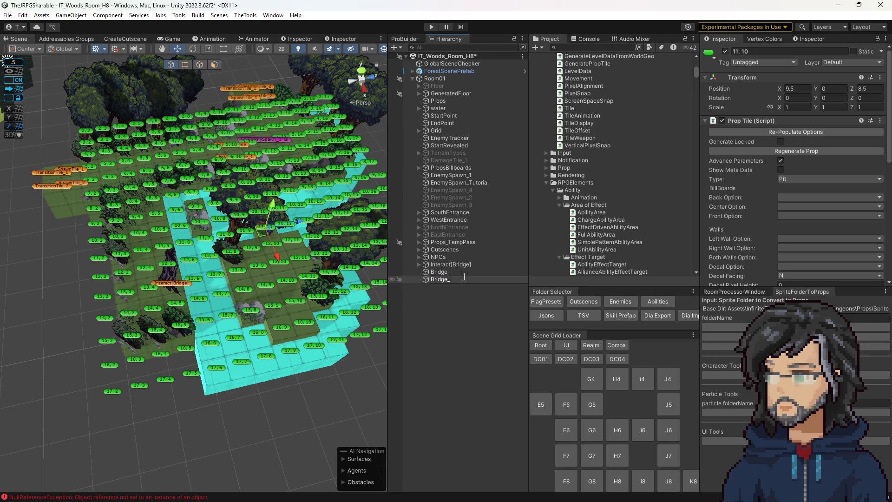
{"action": "type", "text": "1"}
{"action": "key", "text": "Return"}
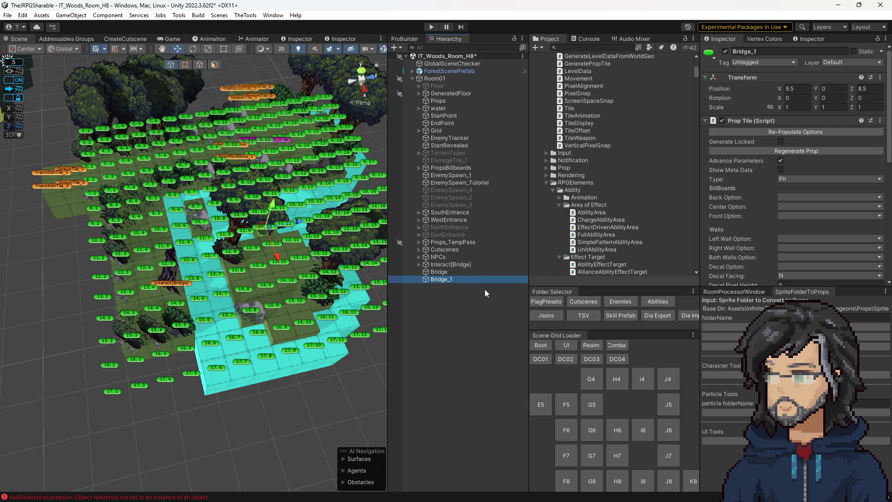
Give both bridge tiles orange scene labels and move them to X 11.5
{"action": "left_click", "coordinate": [449, 274]}
{"action": "left_click", "coordinate": [444, 279], "text": "shift"}
{"action": "left_click", "coordinate": [709, 52]}
{"action": "left_click", "coordinate": [727, 84]}
{"action": "mouse_move", "coordinate": [268, 234]}
{"action": "left_mouse_down"}
{"action": "mouse_move", "coordinate": [225, 281]}
{"action": "mouse_move", "coordinate": [203, 289]}
{"action": "left_mouse_up"}
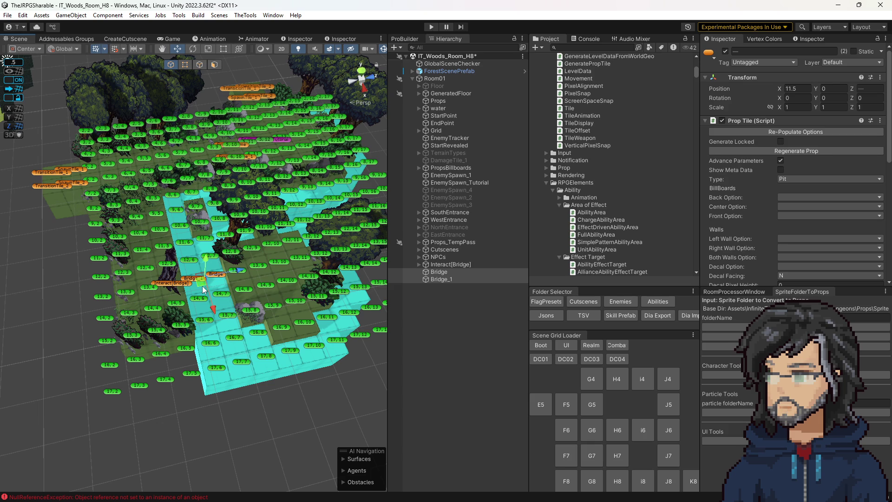
Change both bridge tiles' scene labels to yellow
{"action": "left_click", "coordinate": [710, 52]}
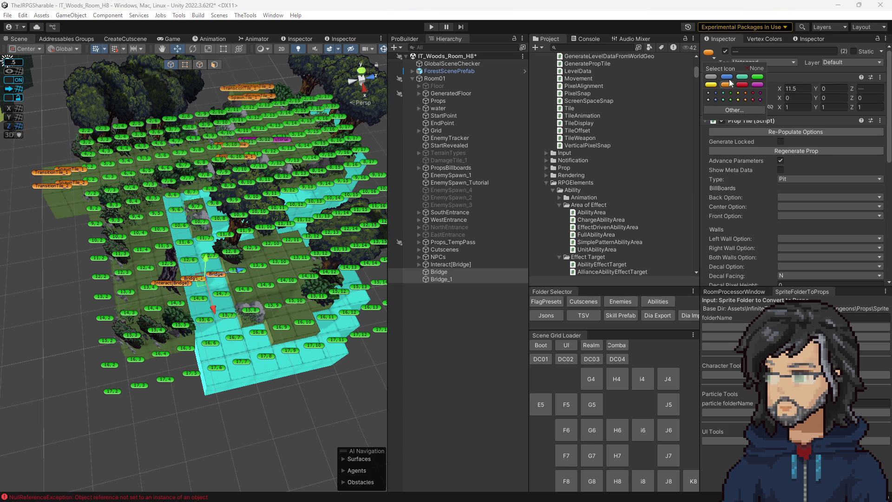
{"action": "left_click", "coordinate": [758, 85]}
{"action": "left_click", "coordinate": [710, 85]}
{"action": "scroll", "coordinate": [288, 211], "scroll_direction": "up", "scroll_amount": 5}
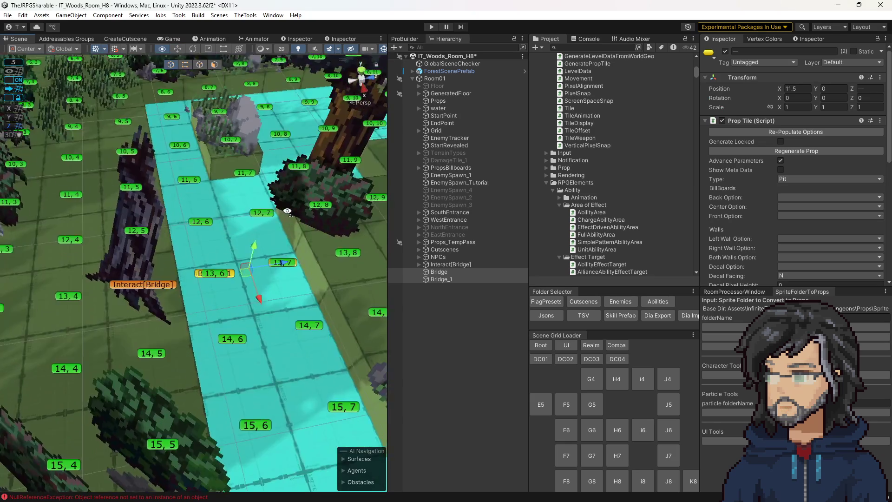
{"action": "left_click_drag", "start_coordinate": [288, 211], "coordinate": [317, 235]}
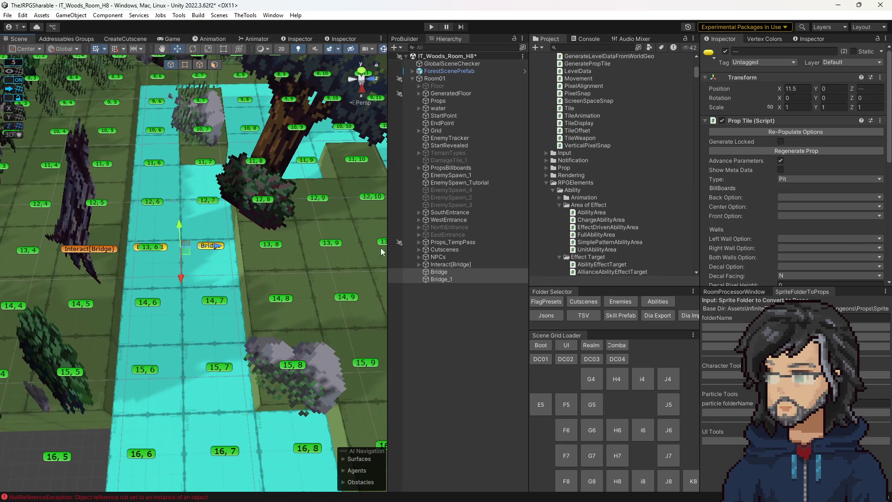
Show Bridge_1's meta data fields, then view Interact[Bridge]'s empty Generate Prop Tile field
{"action": "left_click", "coordinate": [439, 279]}
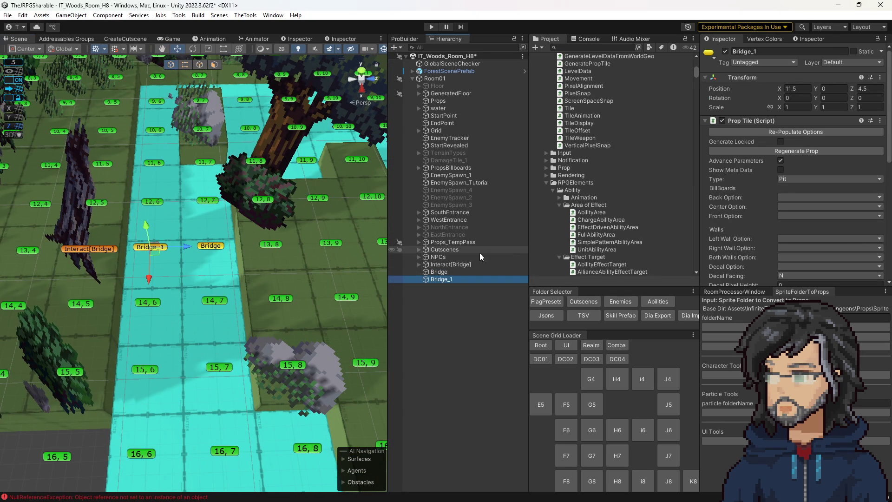
{"action": "scroll", "coordinate": [762, 217], "scroll_direction": "down", "scroll_amount": 10}
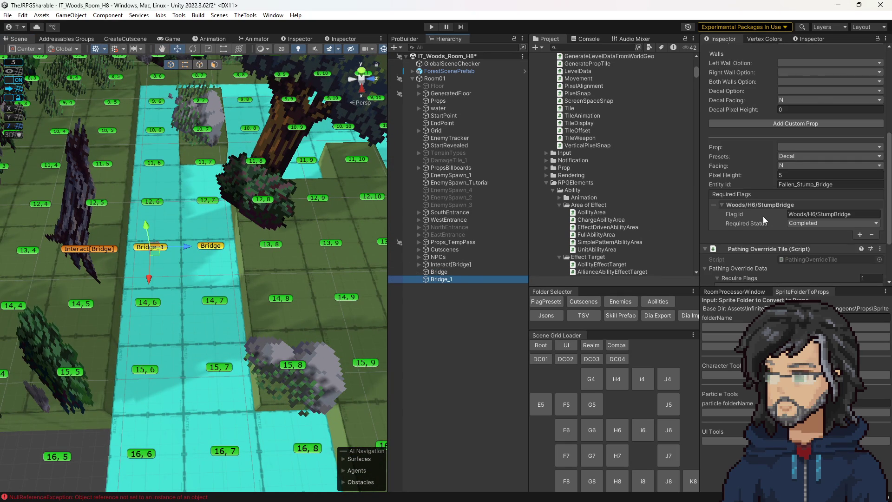
{"action": "scroll", "coordinate": [762, 216], "scroll_direction": "up", "scroll_amount": 5}
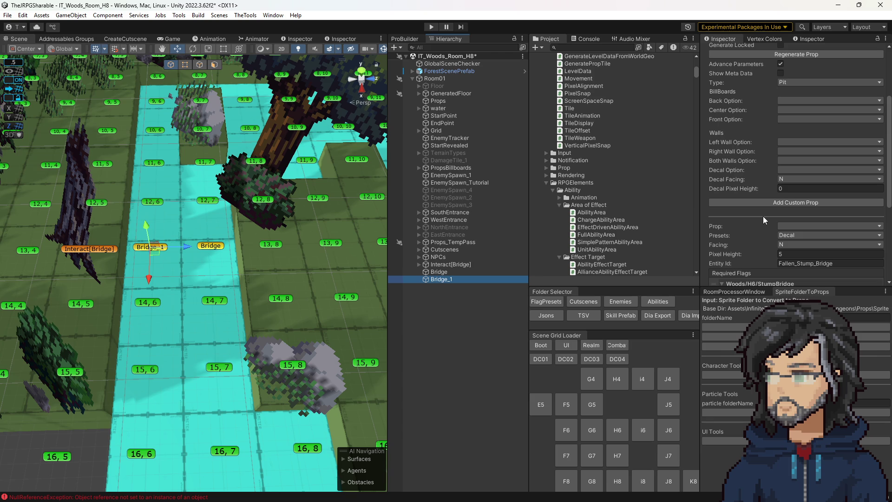
{"action": "scroll", "coordinate": [757, 209], "scroll_direction": "up", "scroll_amount": 5}
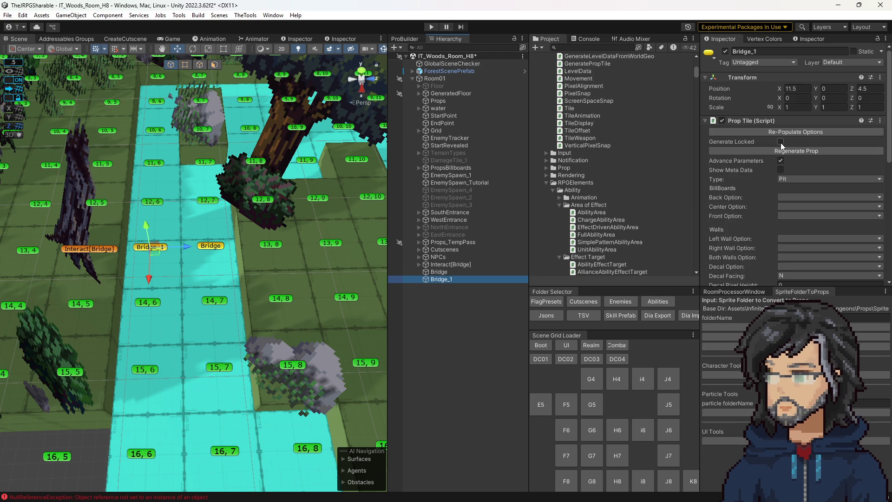
{"action": "left_click", "coordinate": [782, 170]}
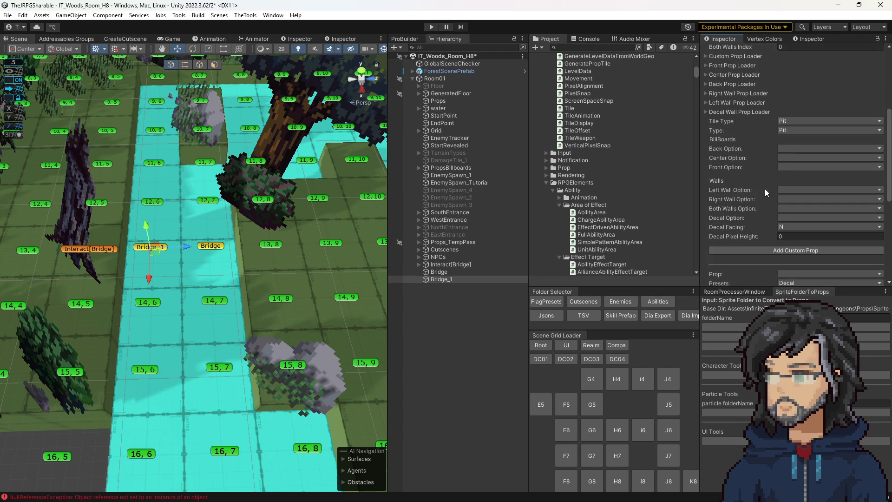
{"action": "scroll", "coordinate": [762, 191], "scroll_direction": "up", "scroll_amount": 4}
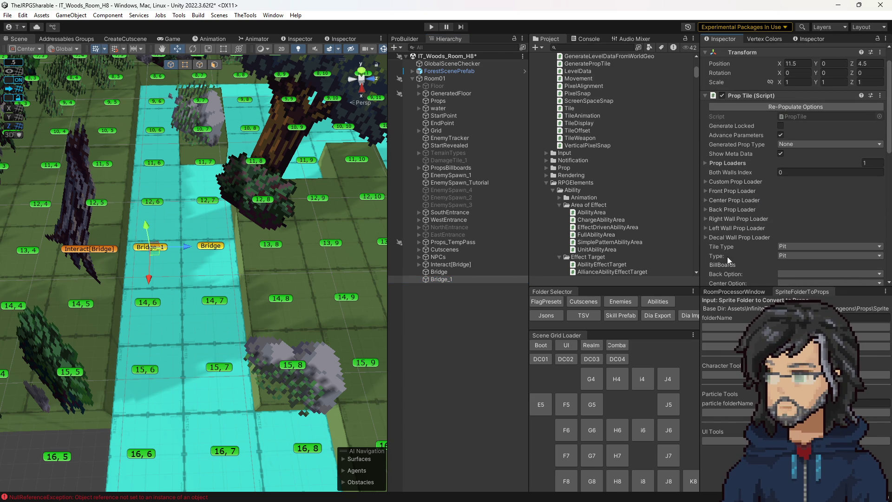
{"action": "left_click", "coordinate": [444, 264]}
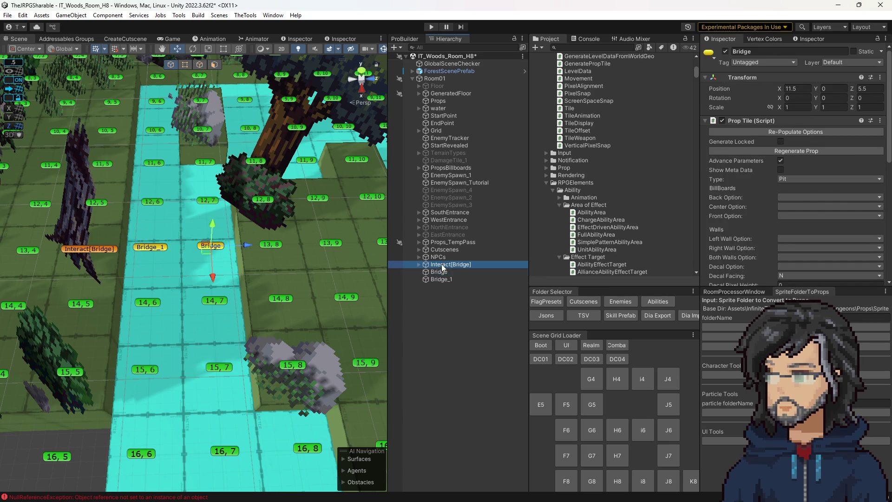
{"action": "scroll", "coordinate": [779, 198], "scroll_direction": "down", "scroll_amount": 3}
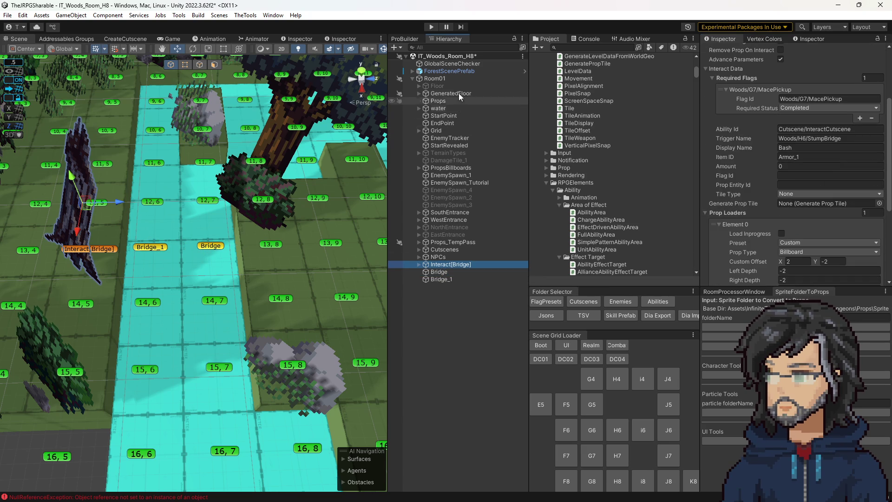
Assign Props_TempPass to Interact[Bridge]'s Generate Prop Tile field
{"action": "left_click_drag", "start_coordinate": [443, 242], "coordinate": [790, 203]}
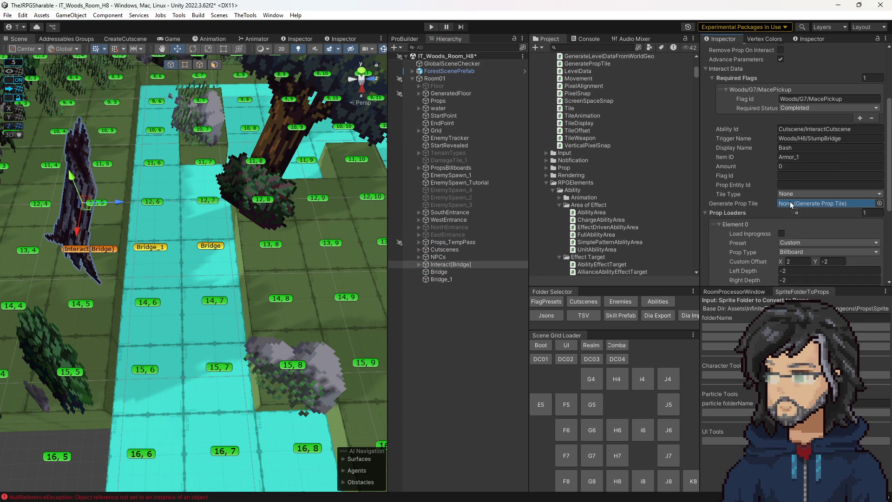
{"action": "left_click", "coordinate": [808, 204]}
{"action": "left_click_drag", "start_coordinate": [277, 232], "coordinate": [199, 231]}
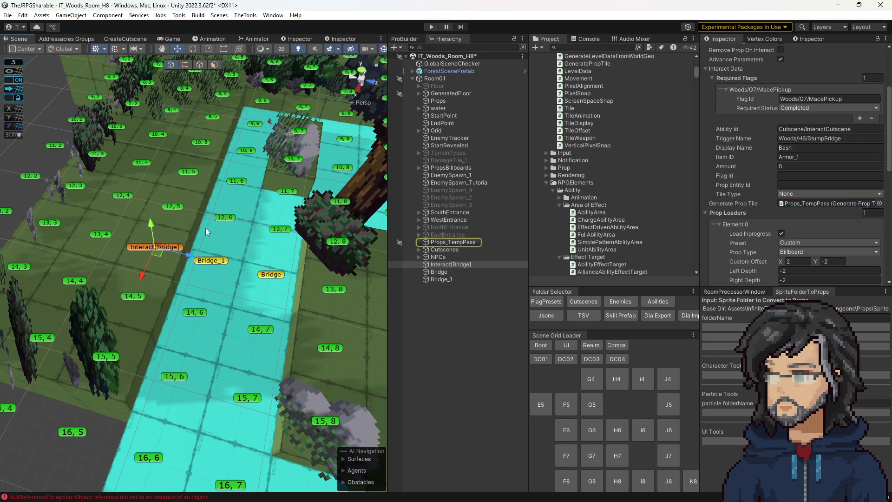
{"action": "left_click", "coordinate": [184, 249]}
{"action": "left_click", "coordinate": [178, 251]}
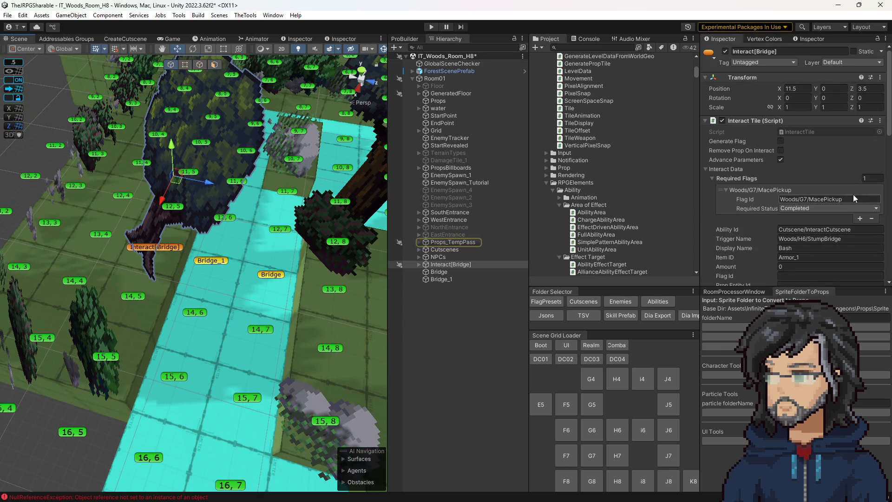
{"action": "scroll", "coordinate": [825, 215], "scroll_direction": "down", "scroll_amount": 10}
{"action": "scroll", "coordinate": [826, 215], "scroll_direction": "down", "scroll_amount": 3}
Set the bridge interact tile's prop to Trees/50_Stump
{"action": "left_click", "coordinate": [818, 180]}
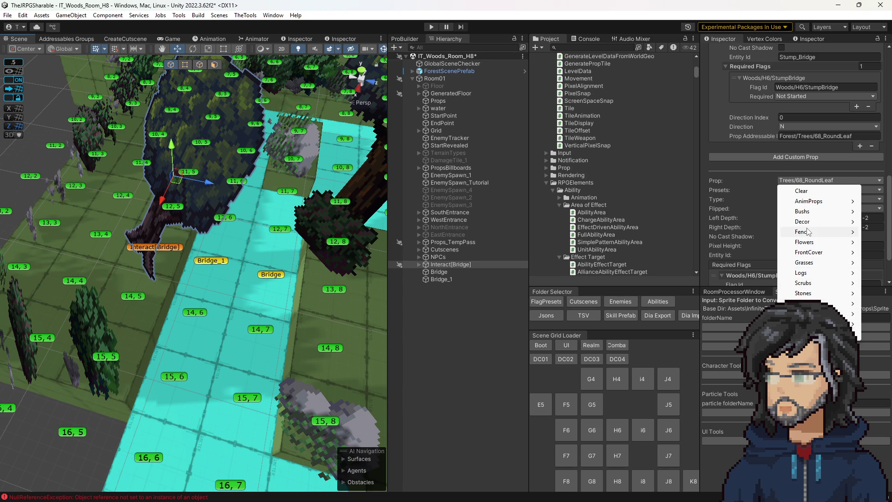
{"action": "mouse_move", "coordinate": [808, 231]}
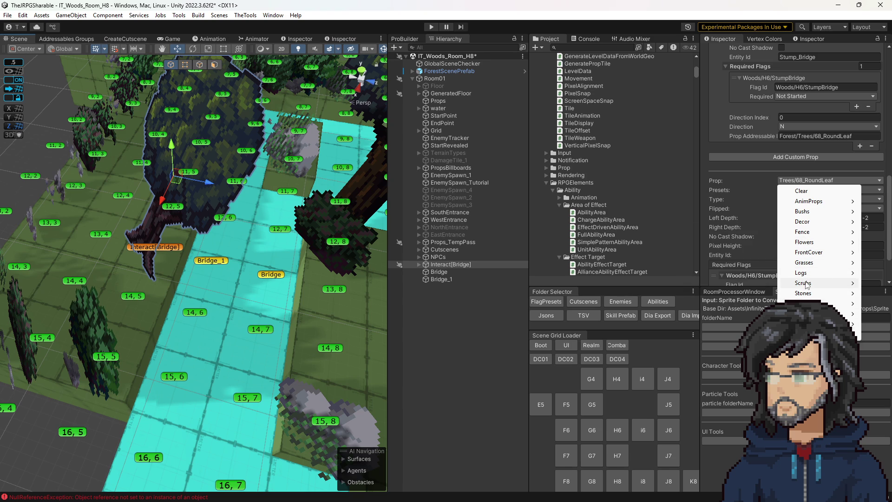
{"action": "mouse_move", "coordinate": [803, 278]}
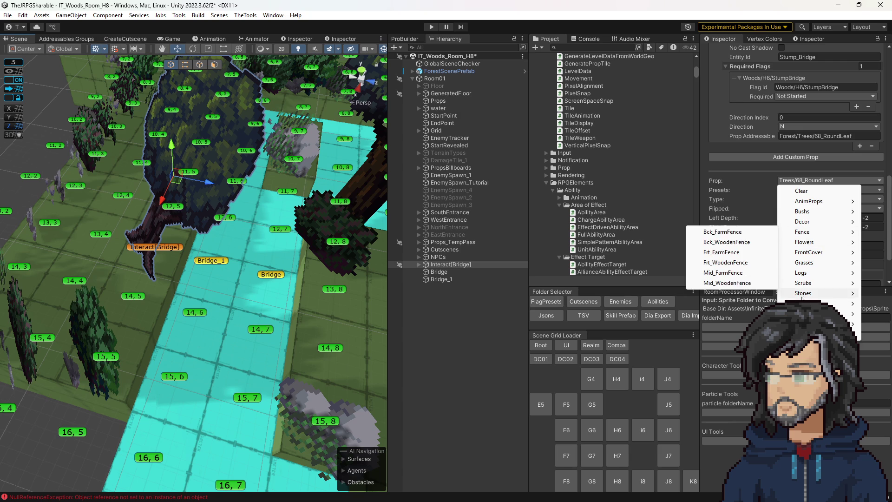
{"action": "mouse_move", "coordinate": [803, 303]}
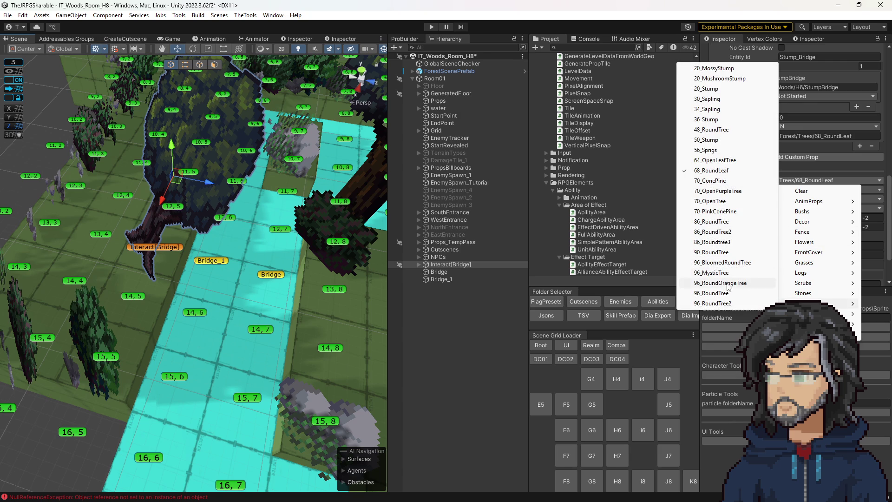
{"action": "left_click", "coordinate": [717, 140]}
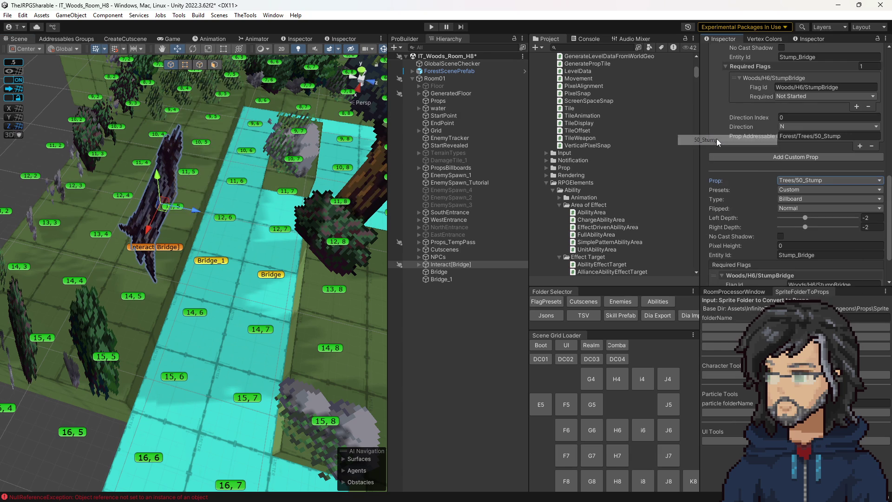
{"action": "scroll", "coordinate": [220, 254], "scroll_direction": "down", "scroll_amount": 6}
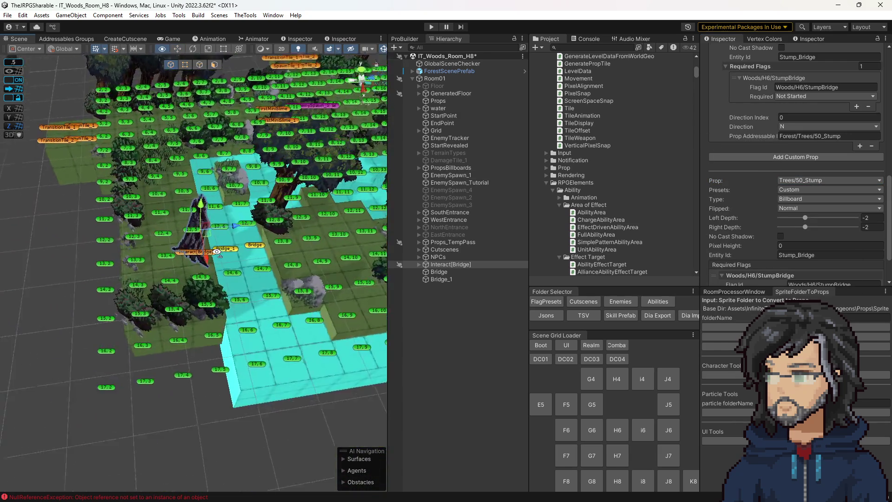
{"action": "scroll", "coordinate": [219, 255], "scroll_direction": "up", "scroll_amount": 5}
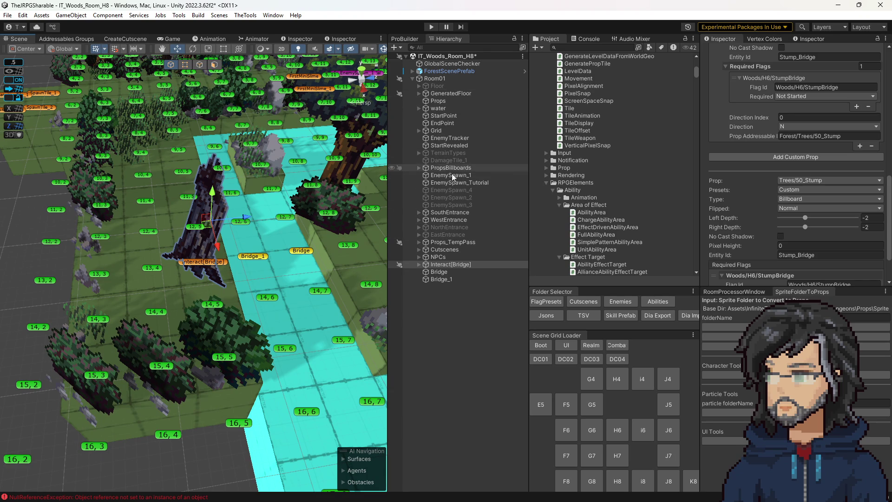
{"action": "left_click", "coordinate": [448, 242]}
Run PopulateProps on Props_TempPass, raising the prop options from 87 to 114
{"action": "scroll", "coordinate": [771, 189], "scroll_direction": "up", "scroll_amount": 10}
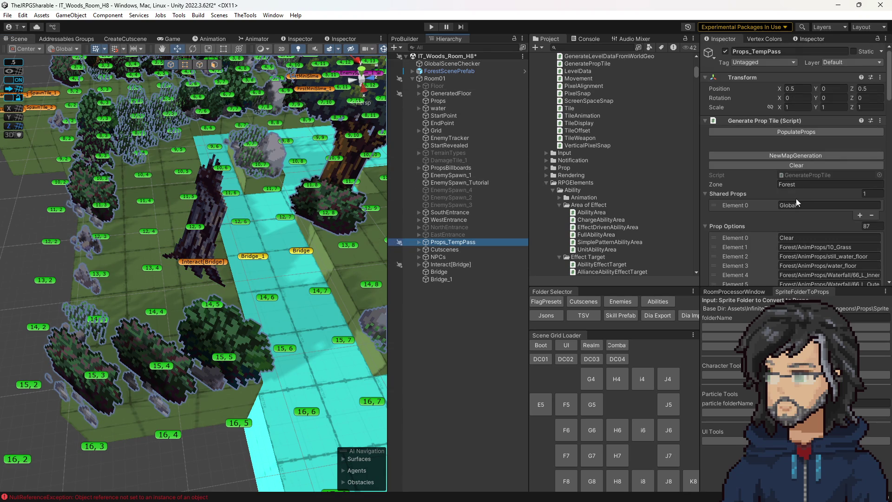
{"action": "left_click", "coordinate": [795, 132]}
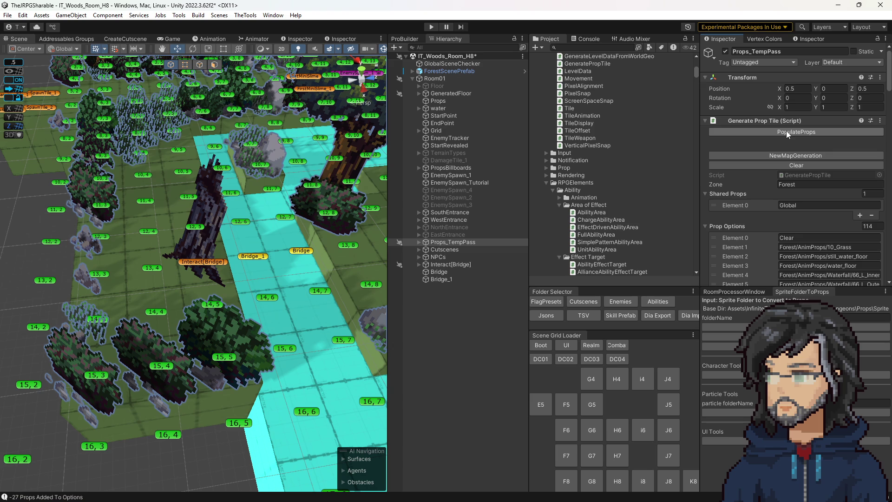
{"action": "scroll", "coordinate": [260, 195], "scroll_direction": "down", "scroll_amount": 5}
{"action": "left_click_drag", "start_coordinate": [274, 153], "coordinate": [292, 147]}
{"action": "scroll", "coordinate": [259, 199], "scroll_direction": "up", "scroll_amount": 10}
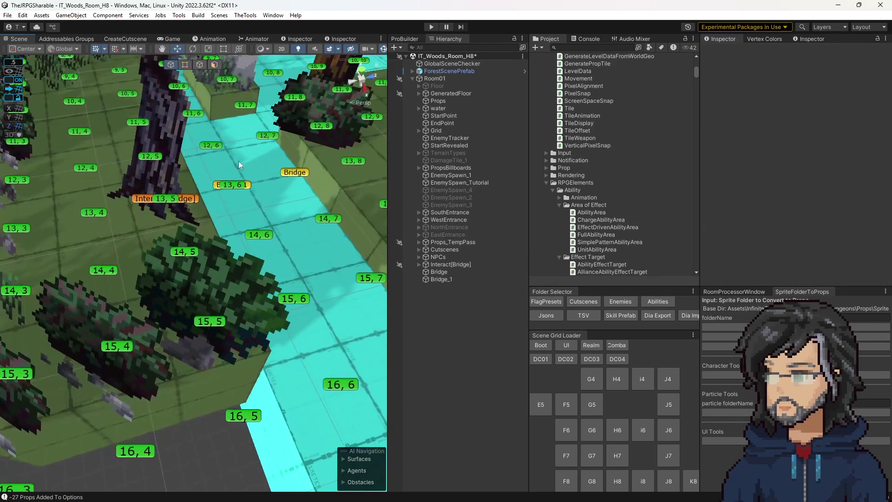
Select Bridge_1 and open its PropTile script in Visual Studio
{"action": "left_click", "coordinate": [227, 205]}
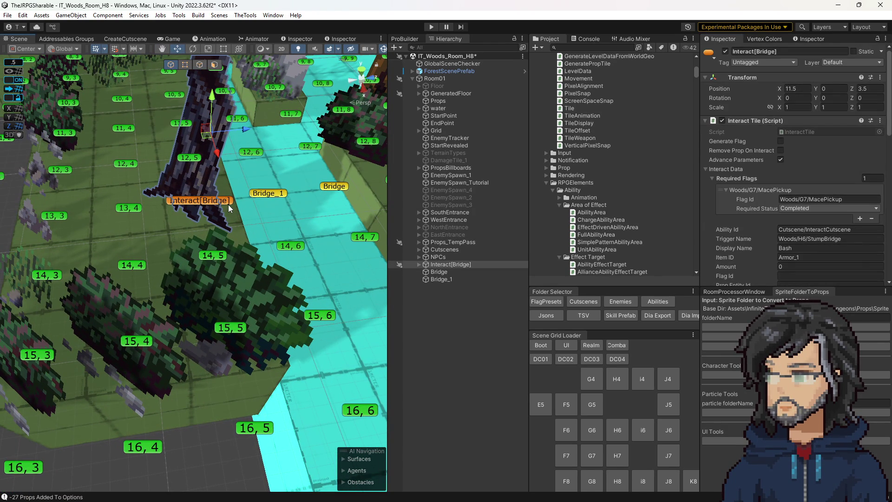
{"action": "mouse_move", "coordinate": [262, 213]}
{"action": "left_mouse_down"}
{"action": "mouse_move", "coordinate": [161, 197]}
{"action": "mouse_move", "coordinate": [249, 226]}
{"action": "left_mouse_up"}
{"action": "left_click", "coordinate": [170, 197]}
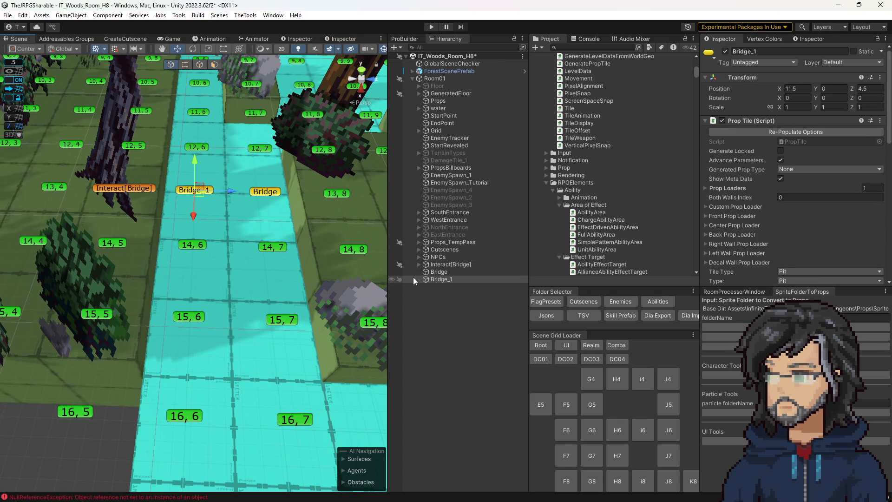
{"action": "scroll", "coordinate": [356, 269], "scroll_direction": "down", "scroll_amount": 1}
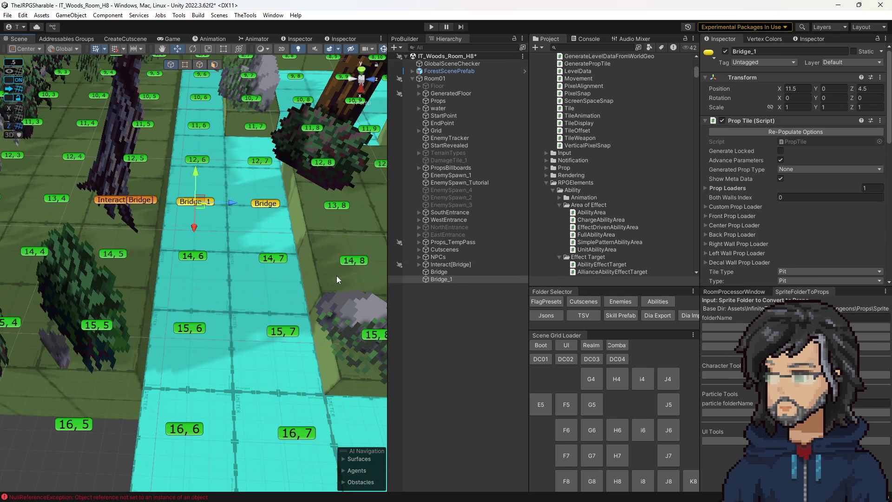
{"action": "scroll", "coordinate": [818, 210], "scroll_direction": "down", "scroll_amount": 8}
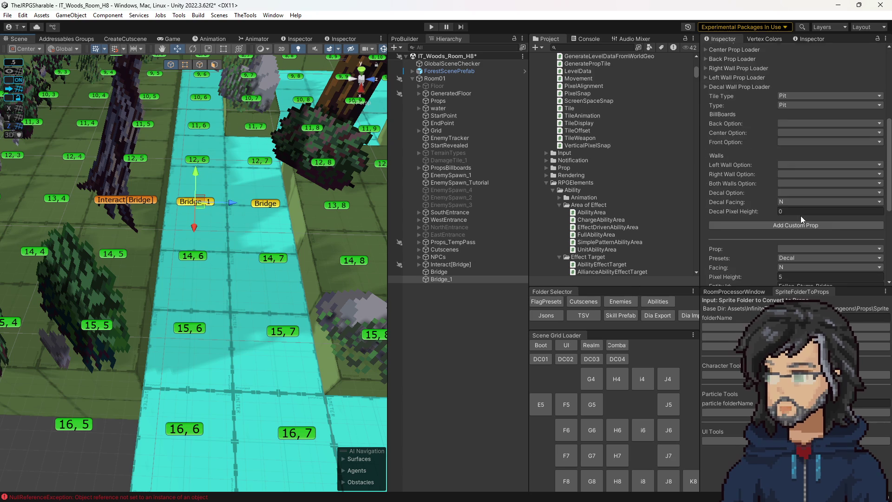
{"action": "scroll", "coordinate": [799, 216], "scroll_direction": "up", "scroll_amount": 5}
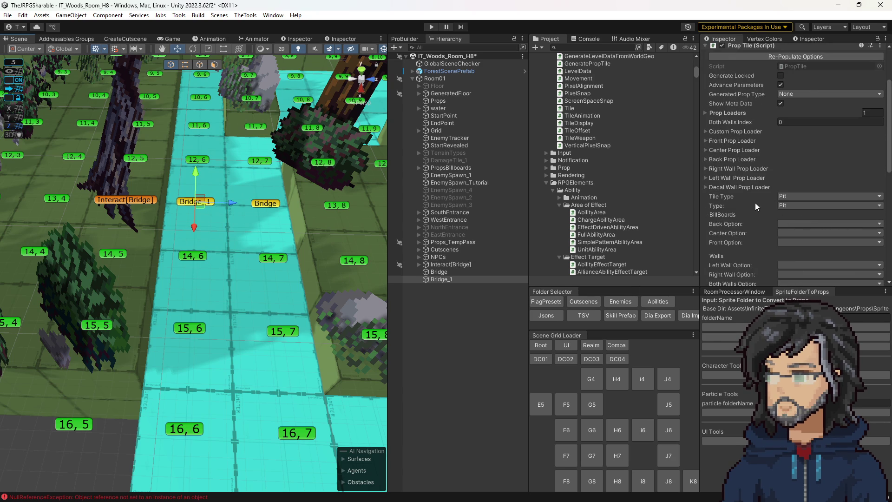
{"action": "left_click", "coordinate": [795, 66]}
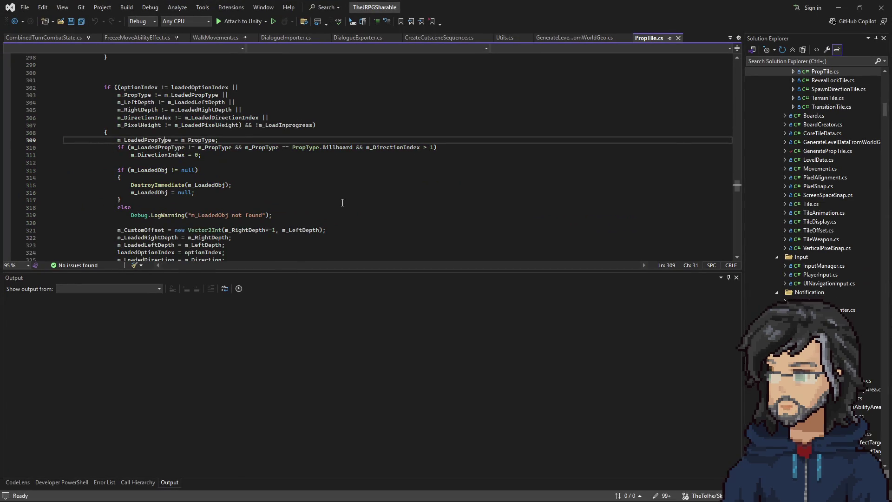
Find all references to m_GeneratePropTile, checking its use in GeneratePropTile.cs
{"action": "scroll", "coordinate": [242, 218], "scroll_direction": "up", "scroll_amount": 10}
{"action": "scroll", "coordinate": [241, 219], "scroll_direction": "up", "scroll_amount": 20}
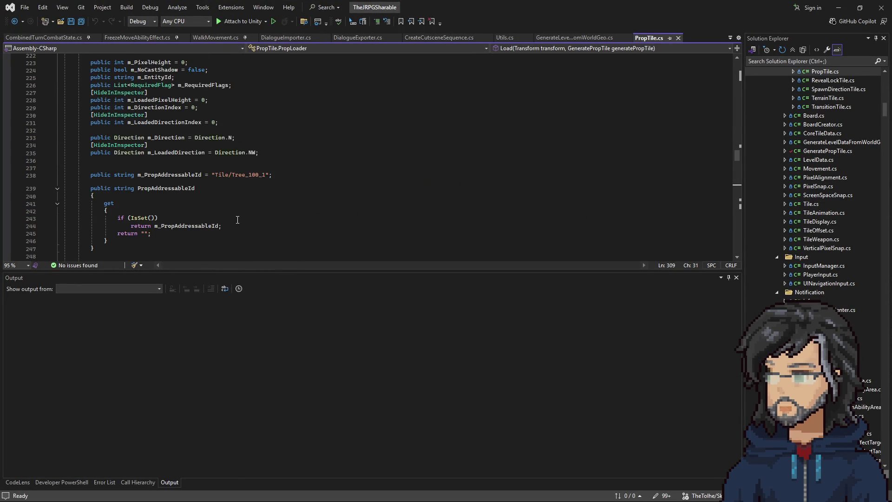
{"action": "scroll", "coordinate": [233, 219], "scroll_direction": "down", "scroll_amount": 12}
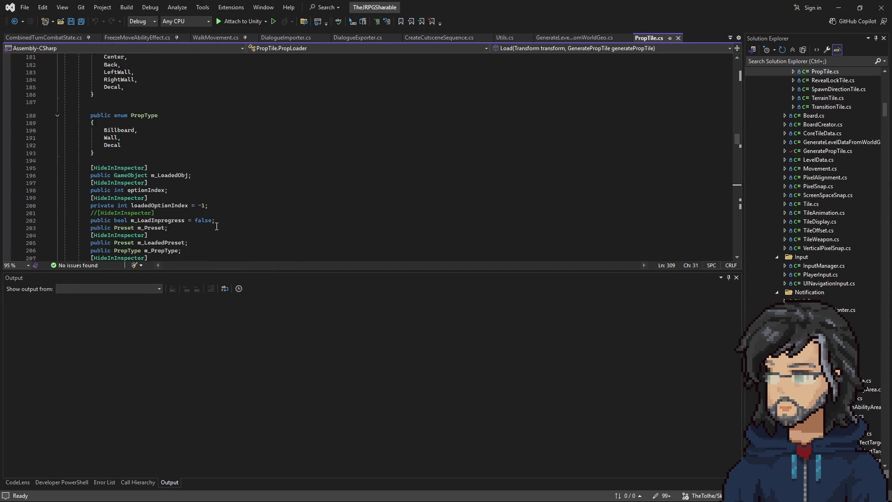
{"action": "scroll", "coordinate": [198, 185], "scroll_direction": "up", "scroll_amount": 20}
{"action": "scroll", "coordinate": [222, 202], "scroll_direction": "up", "scroll_amount": 20}
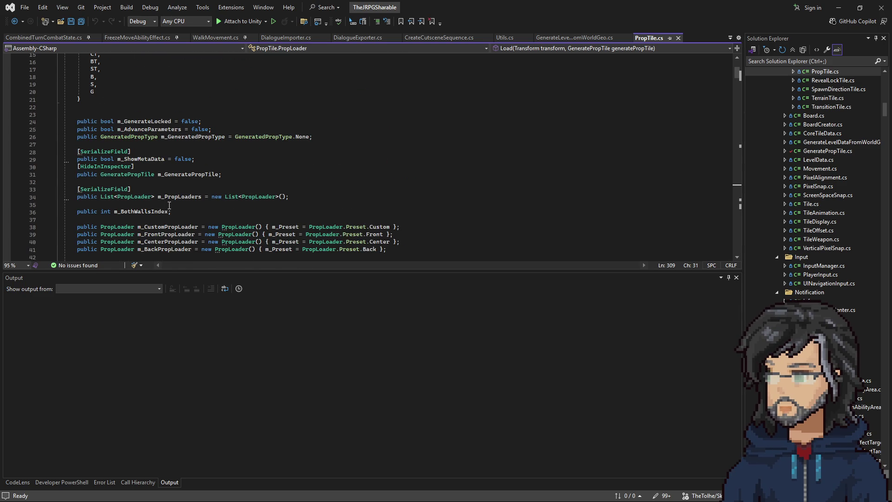
{"action": "left_click", "coordinate": [171, 173]}
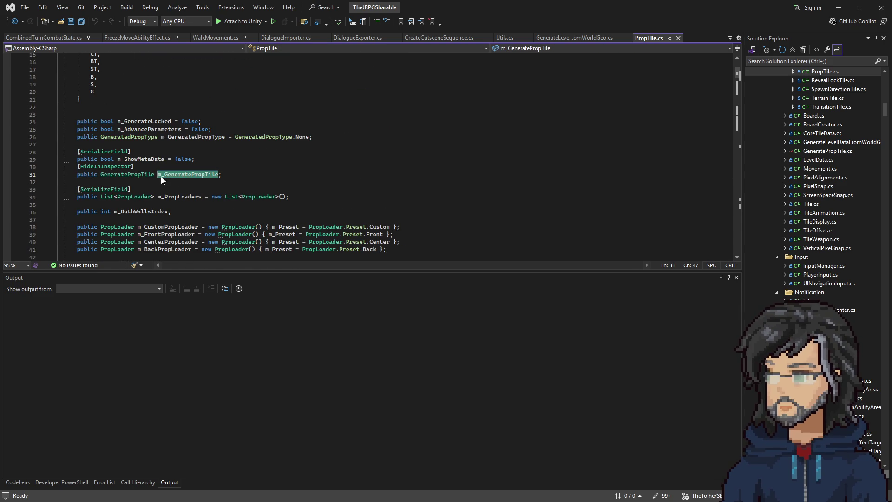
{"action": "right_click", "coordinate": [169, 176]}
{"action": "left_click", "coordinate": [208, 257]}
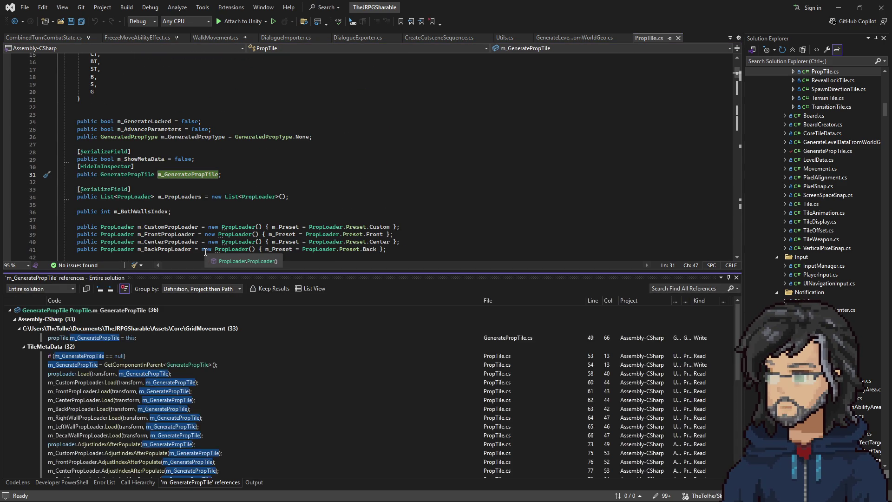
{"action": "key", "text": "Escape"}
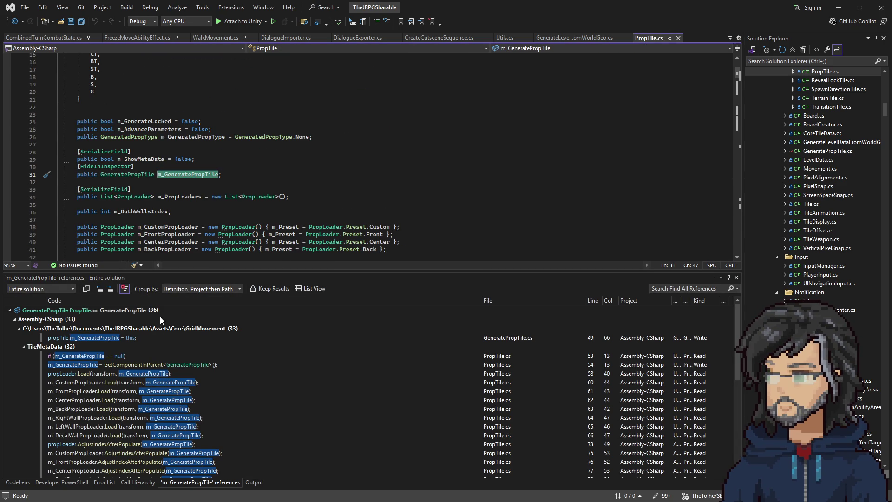
{"action": "double_click", "coordinate": [120, 338]}
{"action": "scroll", "coordinate": [325, 186], "scroll_direction": "up", "scroll_amount": 5}
{"action": "mouse_move", "coordinate": [111, 179]}
{"action": "left_mouse_down"}
{"action": "mouse_move", "coordinate": [325, 227]}
{"action": "mouse_move", "coordinate": [343, 255]}
{"action": "left_mouse_up"}
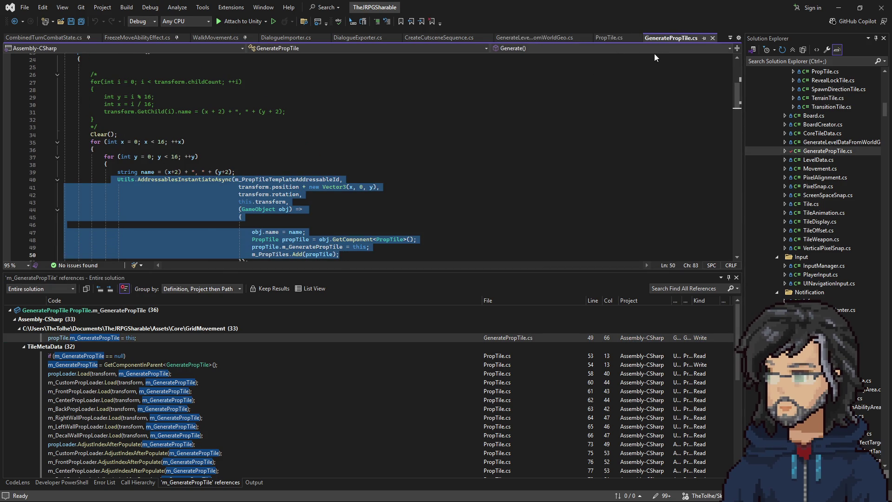
Delete the [HideInInspector] line above m_GeneratePropTile in PropTile.cs and return to Unity
{"action": "left_click", "coordinate": [609, 37]}
{"action": "left_click_drag", "start_coordinate": [195, 159], "coordinate": [135, 166]}
{"action": "key", "text": "Delete"}
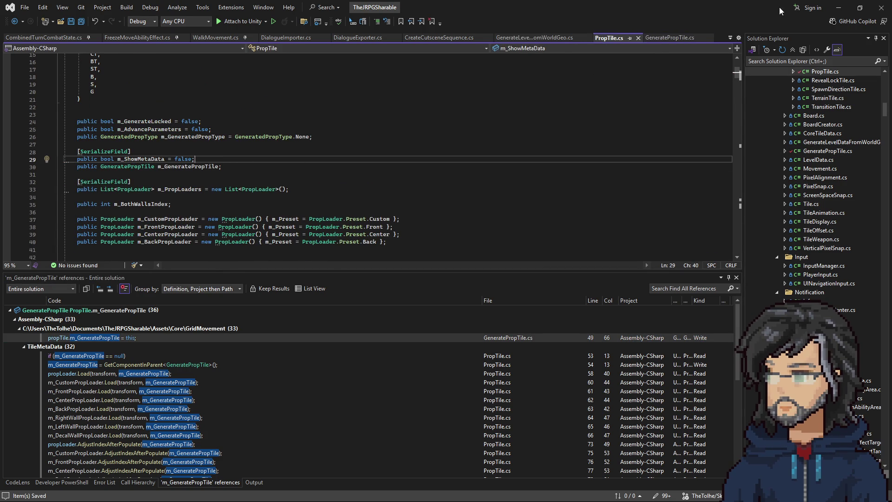
{"action": "left_click", "coordinate": [839, 7]}
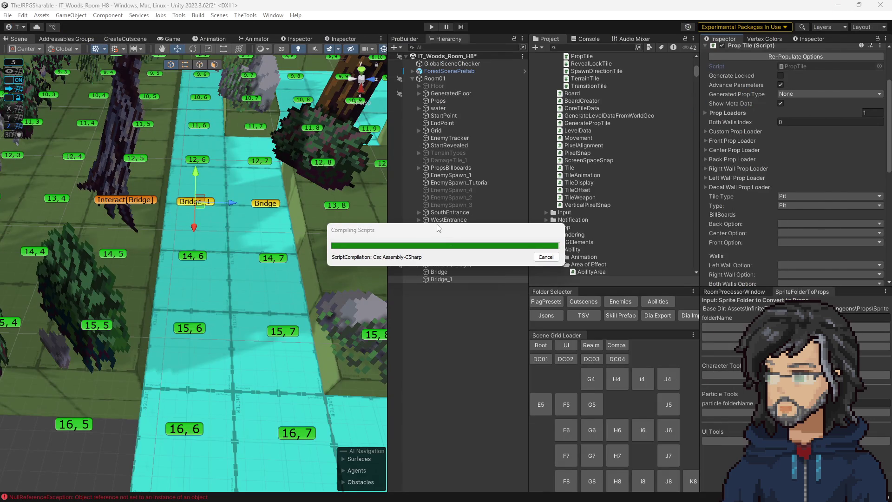
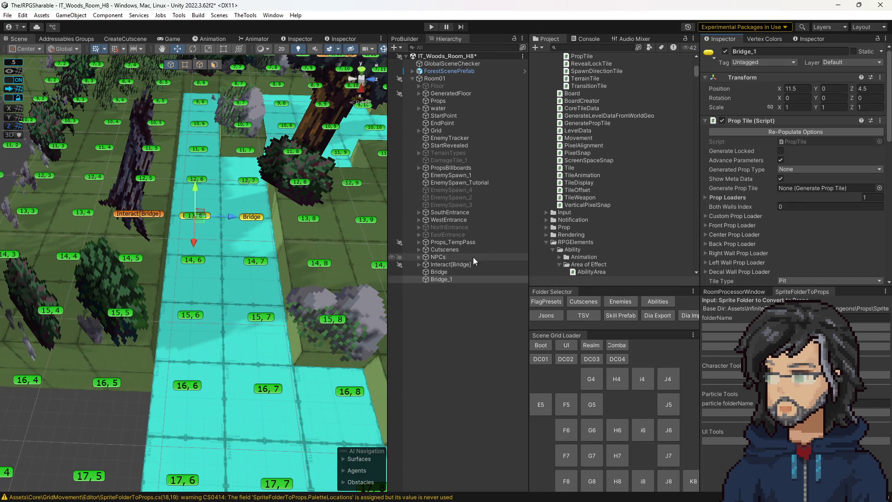
Select the Bridge tile and assign Props_TempPass as its Generate Prop Tile
{"action": "scroll", "coordinate": [738, 197], "scroll_direction": "down", "scroll_amount": 2}
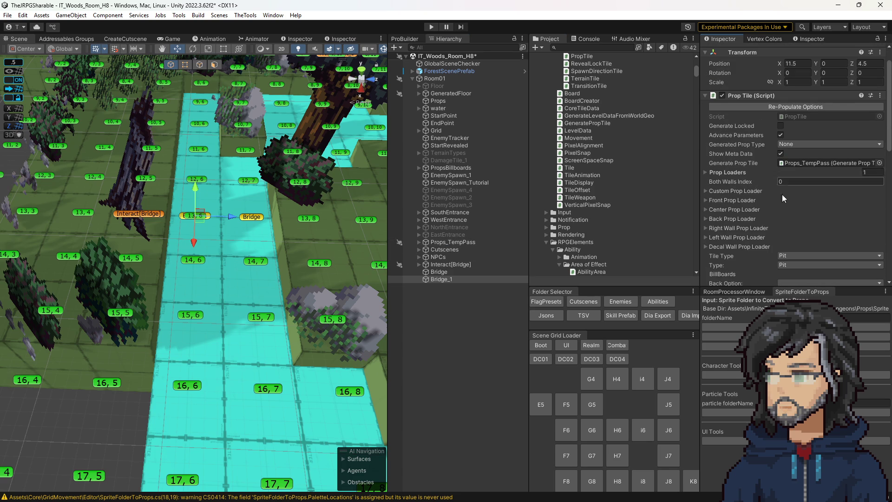
{"action": "left_click", "coordinate": [439, 271]}
{"action": "mouse_move", "coordinate": [454, 271]}
{"action": "left_mouse_down"}
{"action": "mouse_move", "coordinate": [464, 244]}
{"action": "mouse_move", "coordinate": [834, 211]}
{"action": "left_mouse_up"}
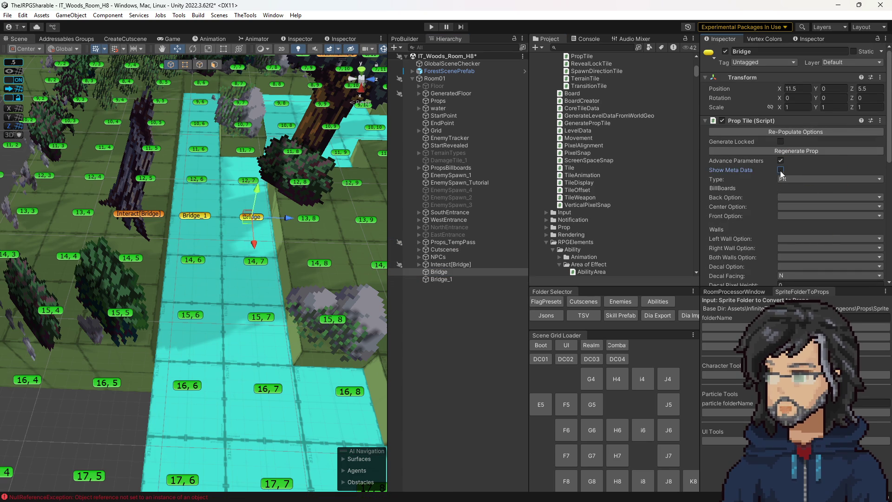
{"action": "left_click", "coordinate": [451, 265]}
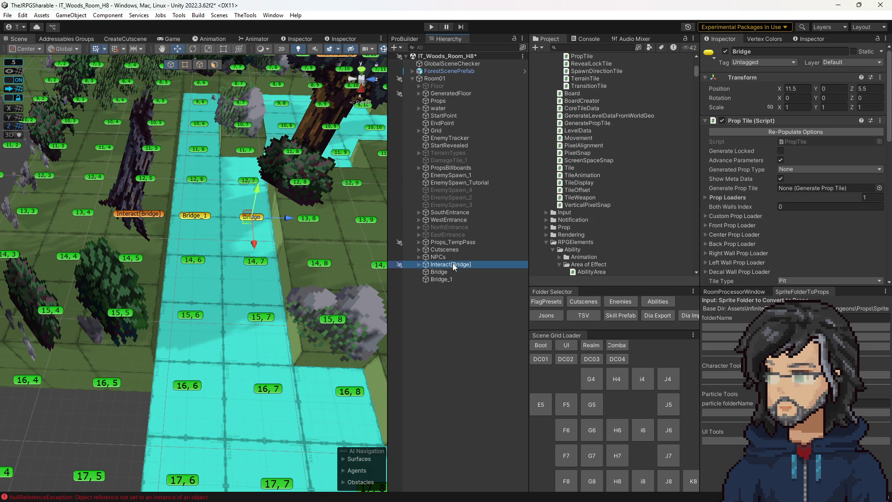
{"action": "left_click_drag", "start_coordinate": [460, 241], "coordinate": [818, 187]}
Keep the Bridge's tile type as Pit, review its center billboard choices, and re-populate prop options
{"action": "scroll", "coordinate": [784, 234], "scroll_direction": "down", "scroll_amount": 3}
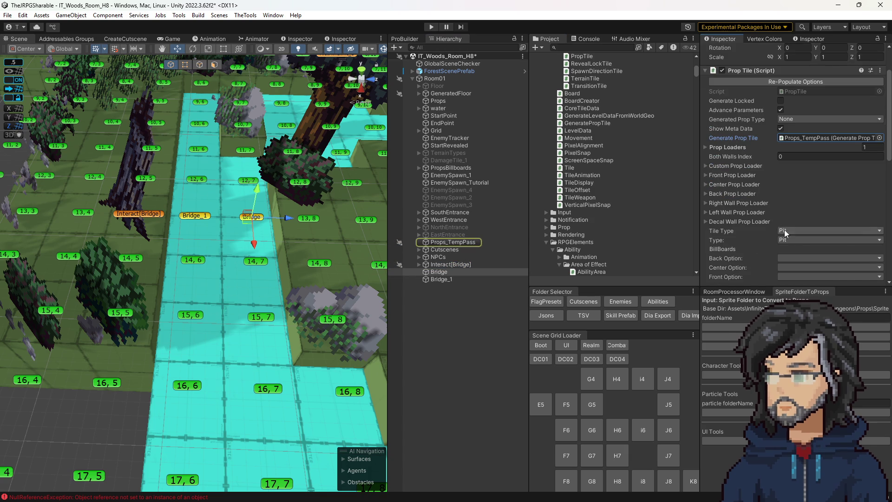
{"action": "left_click", "coordinate": [796, 231]}
{"action": "left_click", "coordinate": [744, 237]}
{"action": "left_click", "coordinate": [782, 238]}
{"action": "left_click", "coordinate": [743, 243]}
{"action": "scroll", "coordinate": [788, 235], "scroll_direction": "down", "scroll_amount": 3}
{"action": "left_click", "coordinate": [799, 206]}
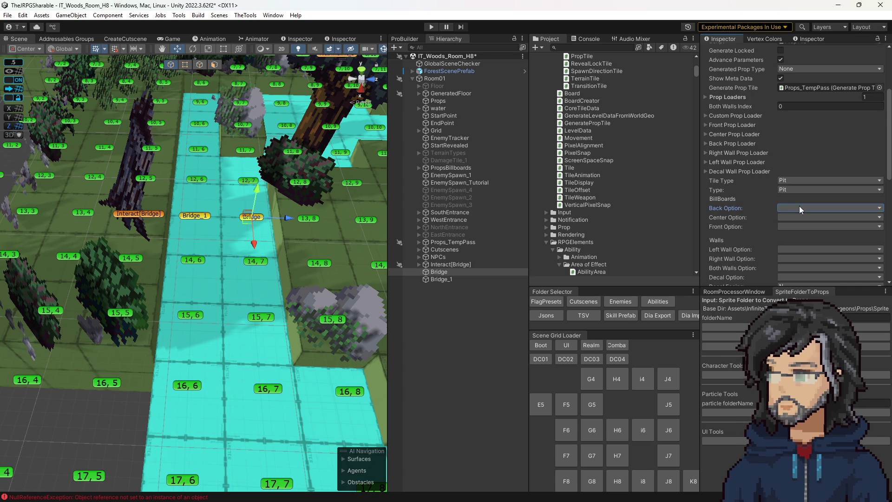
{"action": "left_click", "coordinate": [791, 218]}
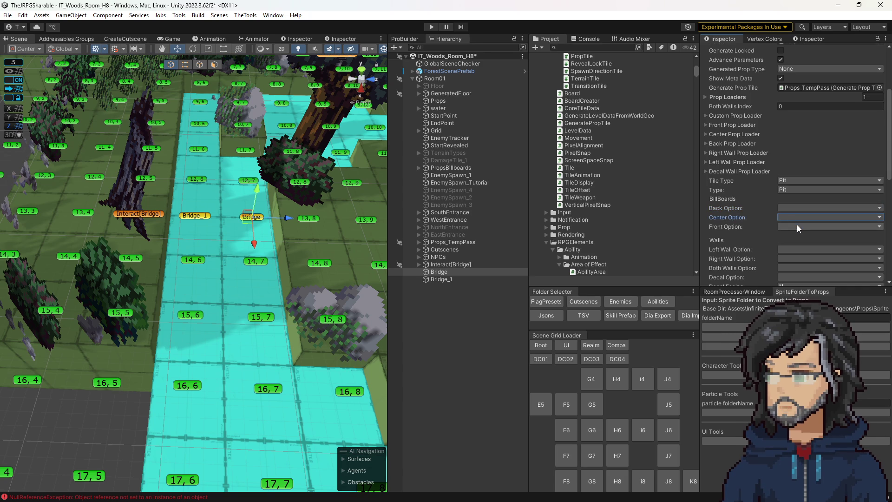
{"action": "scroll", "coordinate": [796, 229], "scroll_direction": "up", "scroll_amount": 6}
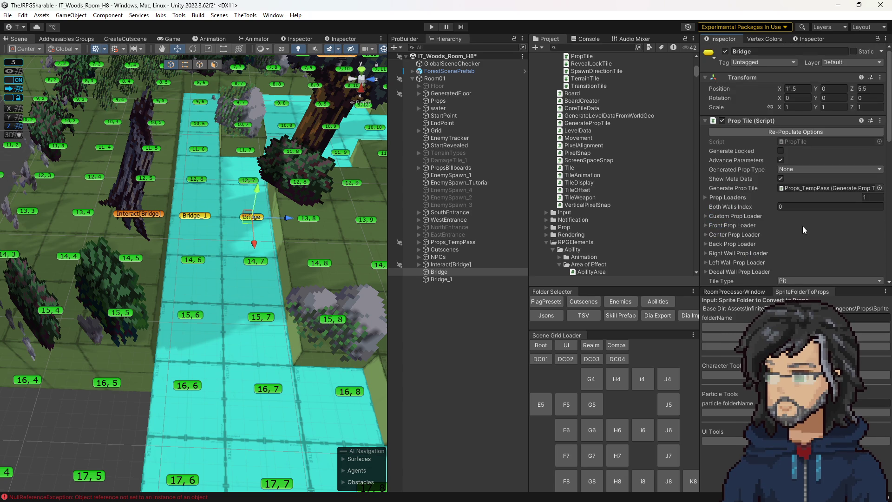
{"action": "left_click", "coordinate": [774, 131]}
Review the back and front billboard choices, then open the PropTile script in Visual Studio
{"action": "scroll", "coordinate": [793, 205], "scroll_direction": "down", "scroll_amount": 7}
{"action": "left_click", "coordinate": [793, 183]}
{"action": "left_click", "coordinate": [784, 200]}
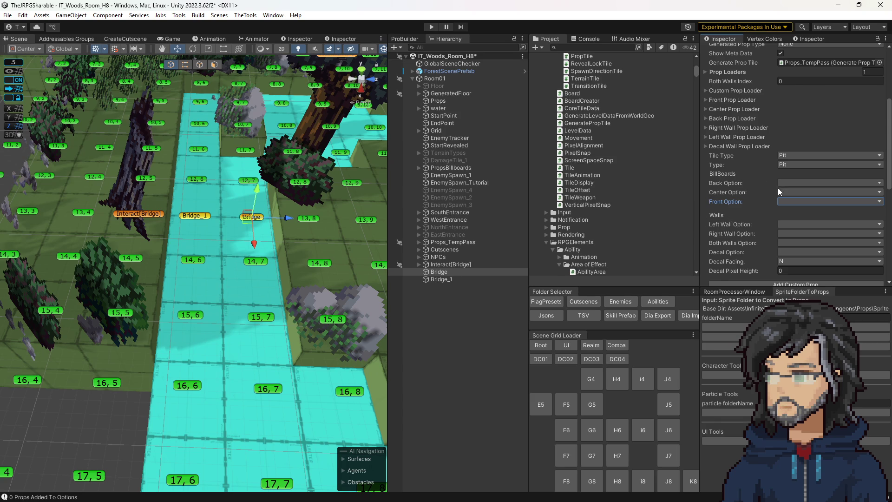
{"action": "scroll", "coordinate": [772, 192], "scroll_direction": "up", "scroll_amount": 10}
{"action": "double_click", "coordinate": [800, 140]}
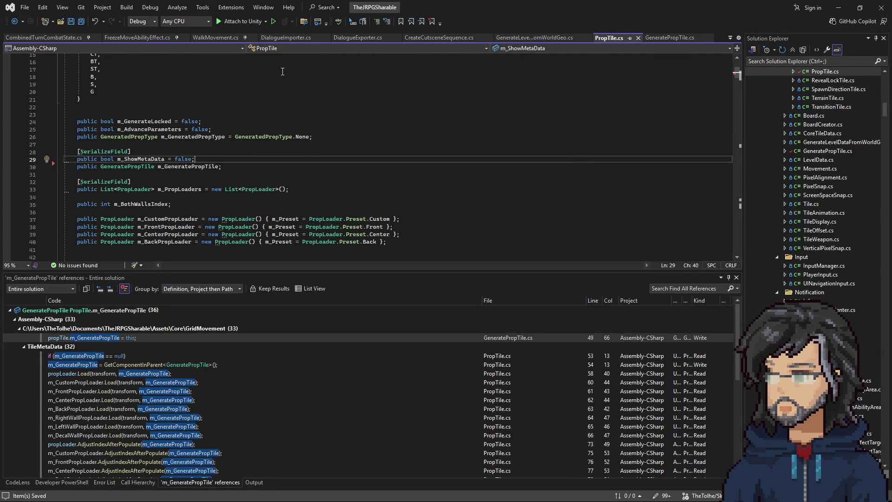
Jump into GeneratePropTile.cs where the generator assigns itself and spawns tiles
{"action": "double_click", "coordinate": [109, 338]}
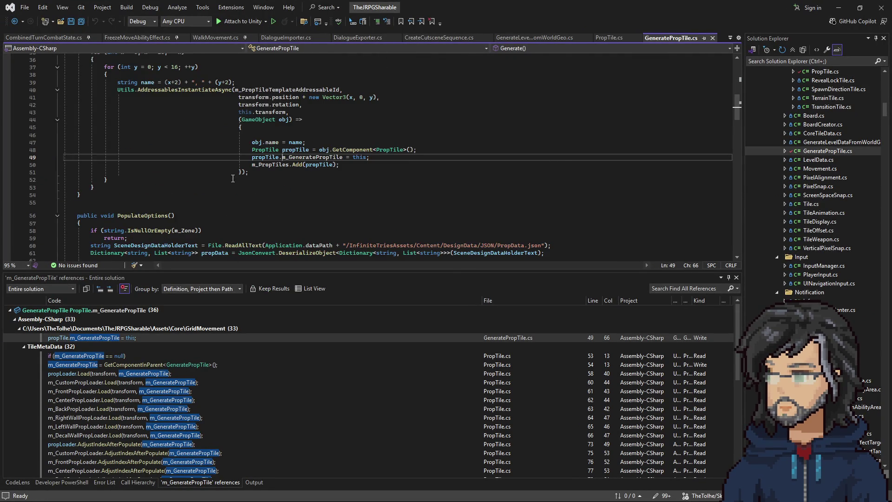
{"action": "scroll", "coordinate": [265, 158], "scroll_direction": "up", "scroll_amount": 1}
{"action": "left_click_drag", "start_coordinate": [245, 135], "coordinate": [307, 202]}
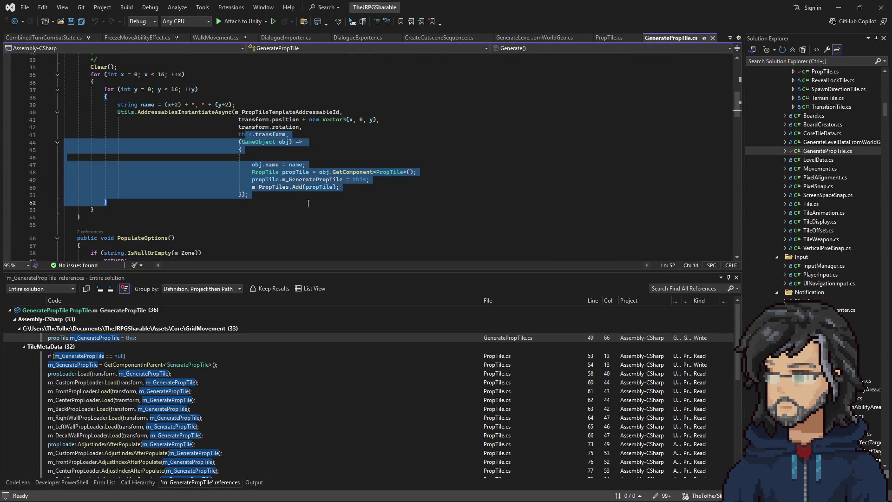
{"action": "scroll", "coordinate": [308, 204], "scroll_direction": "up", "scroll_amount": 3}
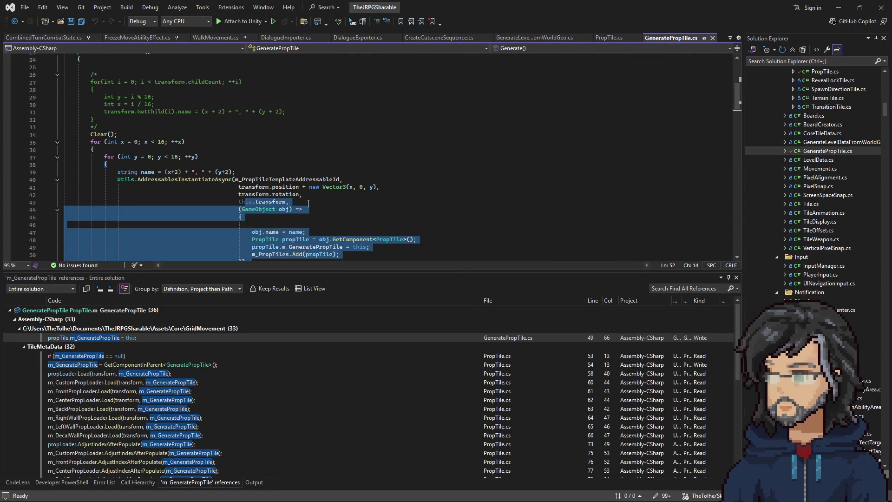
{"action": "scroll", "coordinate": [305, 205], "scroll_direction": "down", "scroll_amount": 3}
{"action": "left_click", "coordinate": [302, 201]}
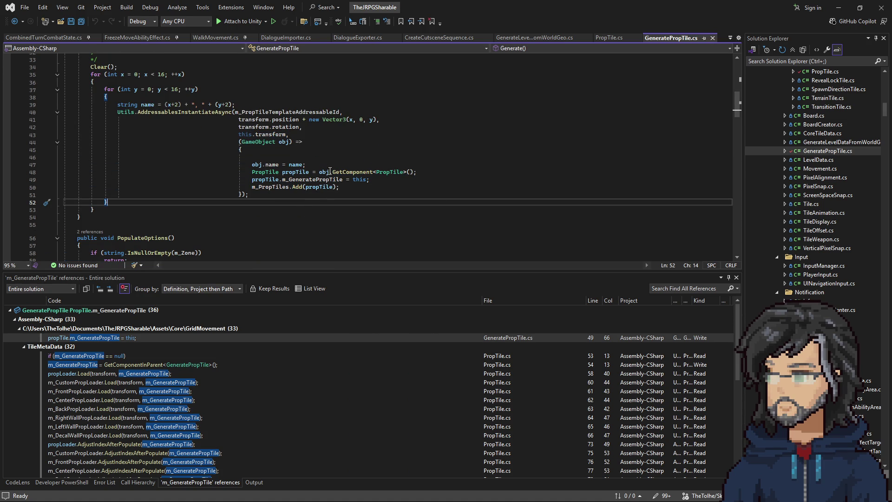
Search for m_PropTiles in the file and list all its references
{"action": "double_click", "coordinate": [270, 187]}
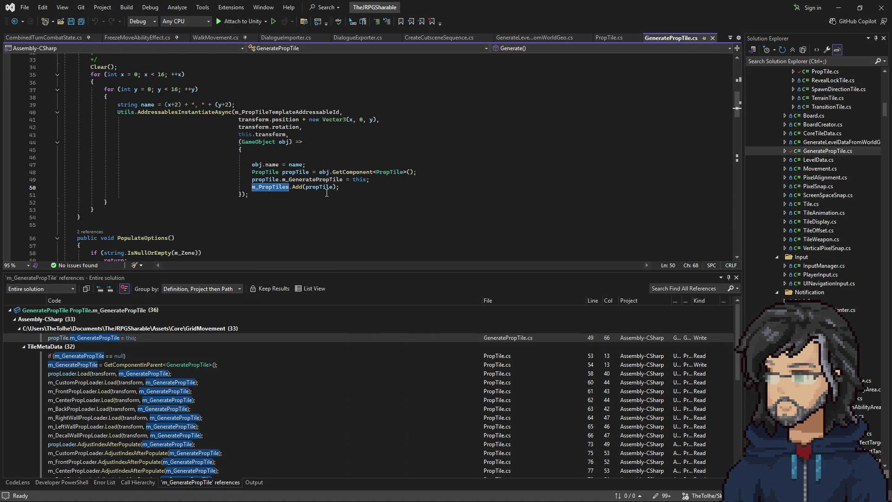
{"action": "key", "text": "ctrl+f"}
{"action": "key", "text": "Return"}
{"action": "key", "text": "Return"}
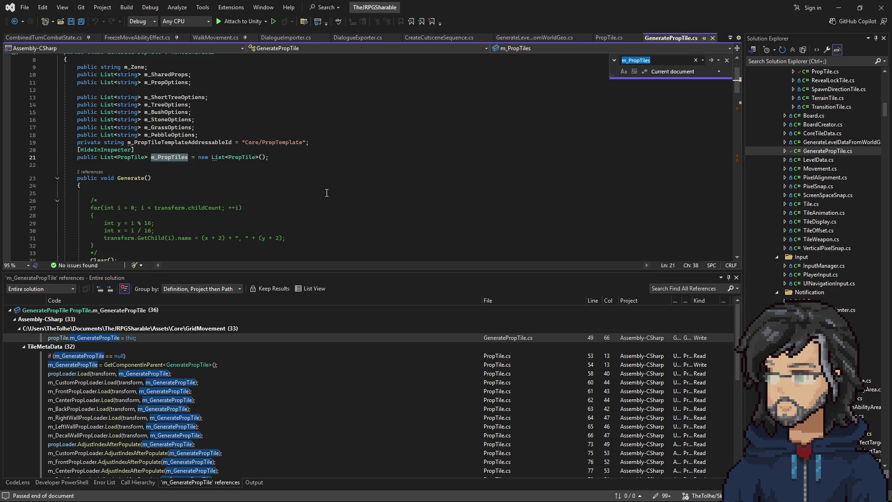
{"action": "key", "text": "Return"}
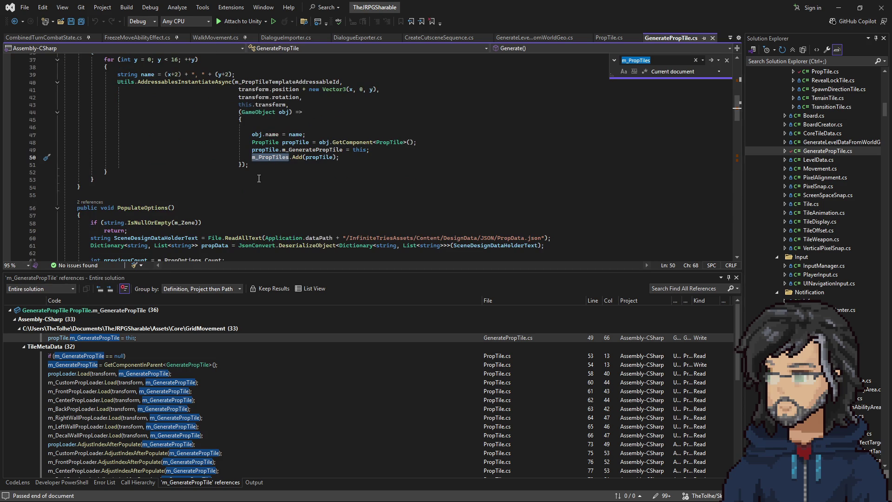
{"action": "right_click", "coordinate": [273, 157]}
{"action": "left_click", "coordinate": [312, 236]}
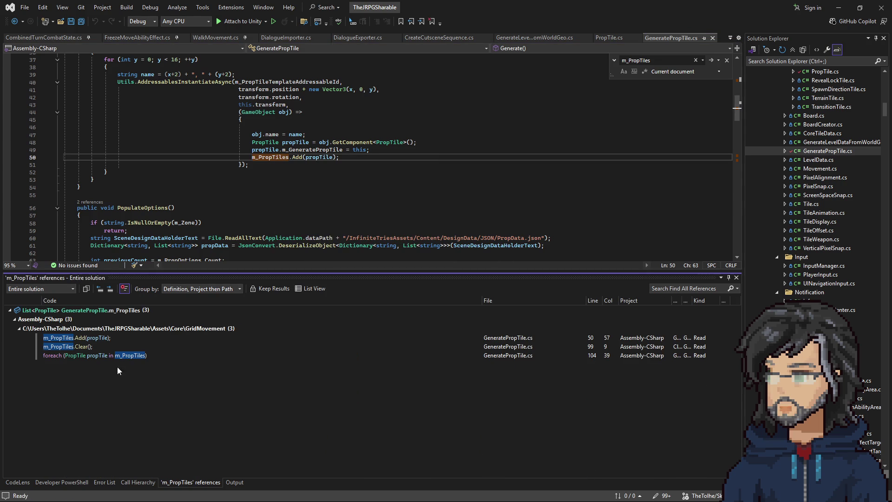
Follow the m_PropTiles foreach loop to the first GetPropTile call site
{"action": "left_click", "coordinate": [111, 356]}
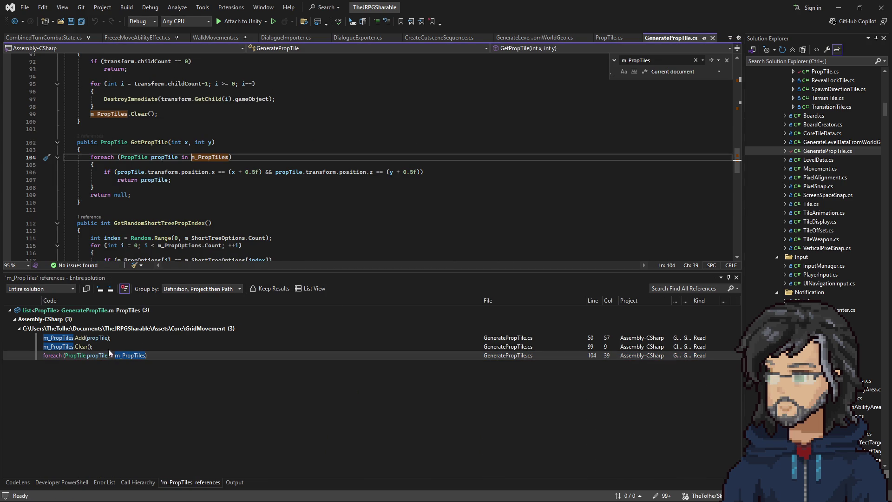
{"action": "left_click", "coordinate": [84, 137]}
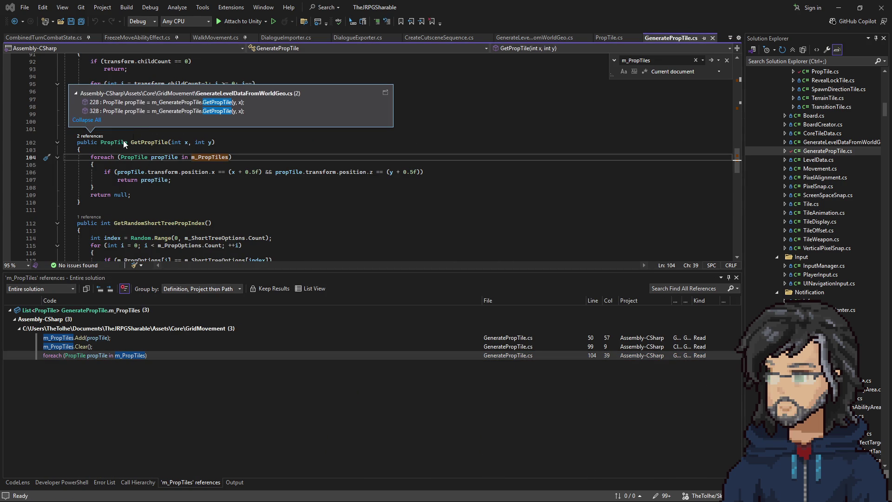
{"action": "double_click", "coordinate": [179, 106]}
{"action": "scroll", "coordinate": [247, 175], "scroll_direction": "up", "scroll_amount": 5}
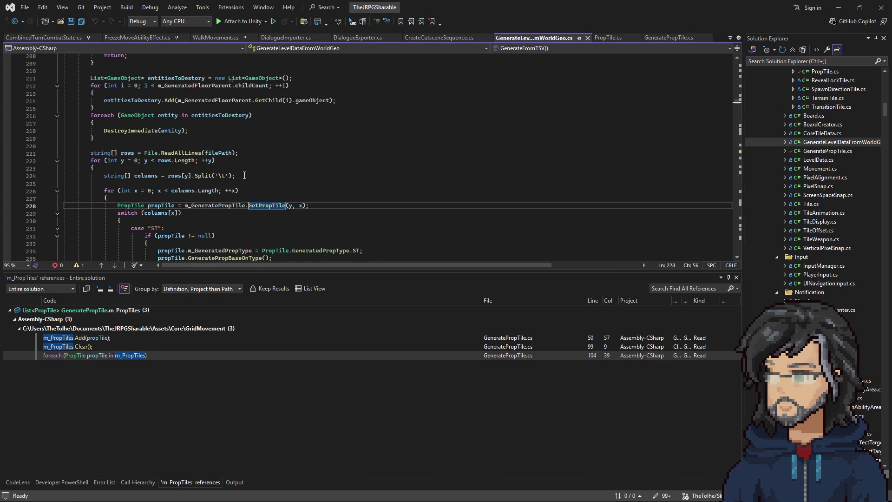
{"action": "scroll", "coordinate": [247, 175], "scroll_direction": "up", "scroll_amount": 3}
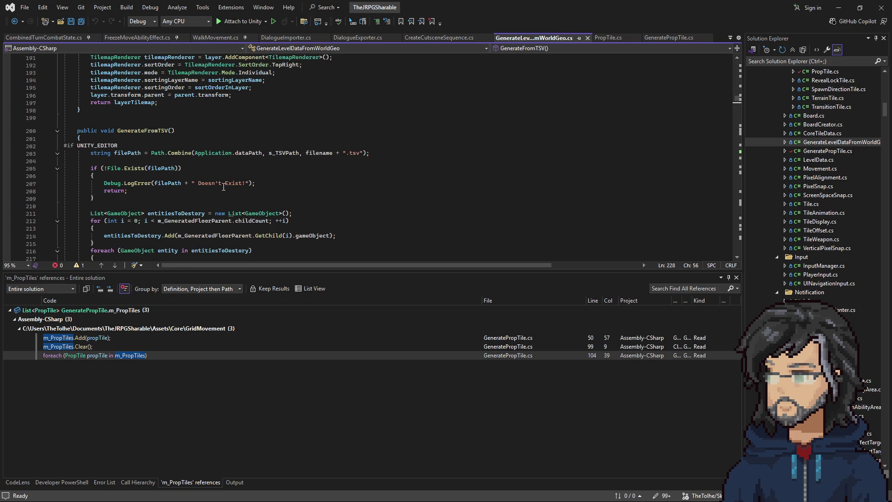
{"action": "scroll", "coordinate": [224, 186], "scroll_direction": "down", "scroll_amount": 3}
{"action": "scroll", "coordinate": [224, 200], "scroll_direction": "down", "scroll_amount": 5}
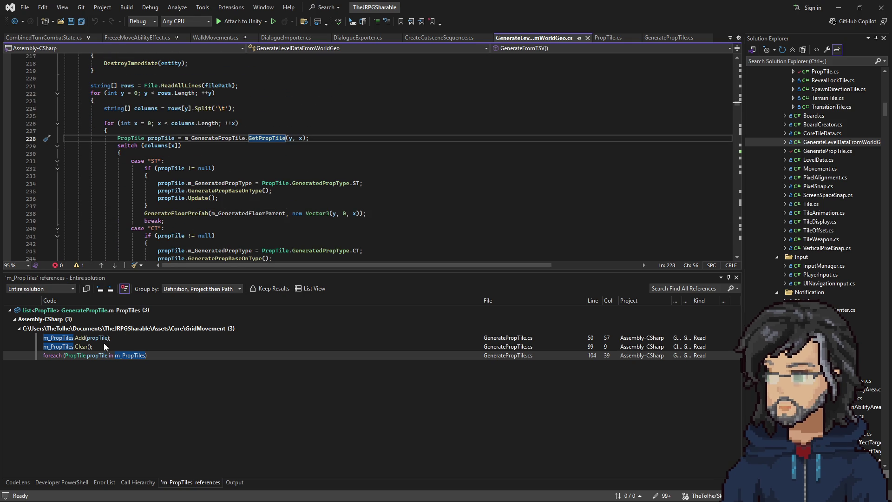
Inspect the m_PropTiles Add line, then the second GetPropTile call site and its definition
{"action": "double_click", "coordinate": [101, 344]}
{"action": "double_click", "coordinate": [103, 339]}
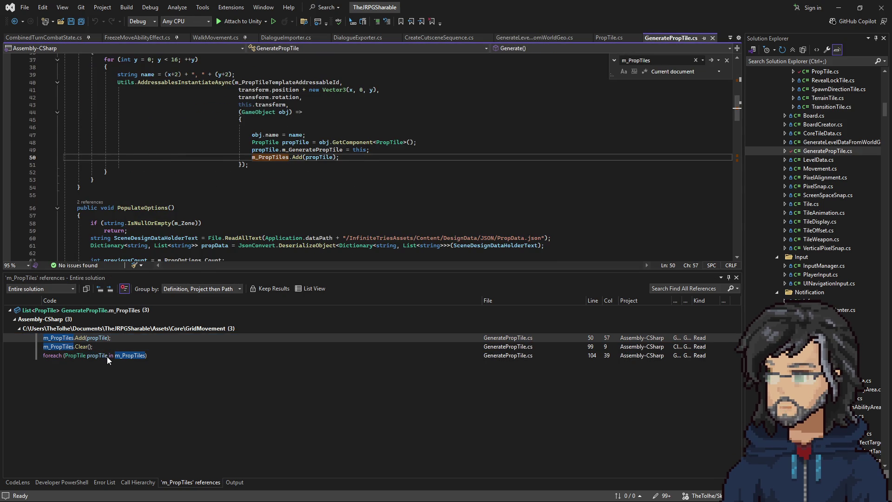
{"action": "double_click", "coordinate": [106, 356]}
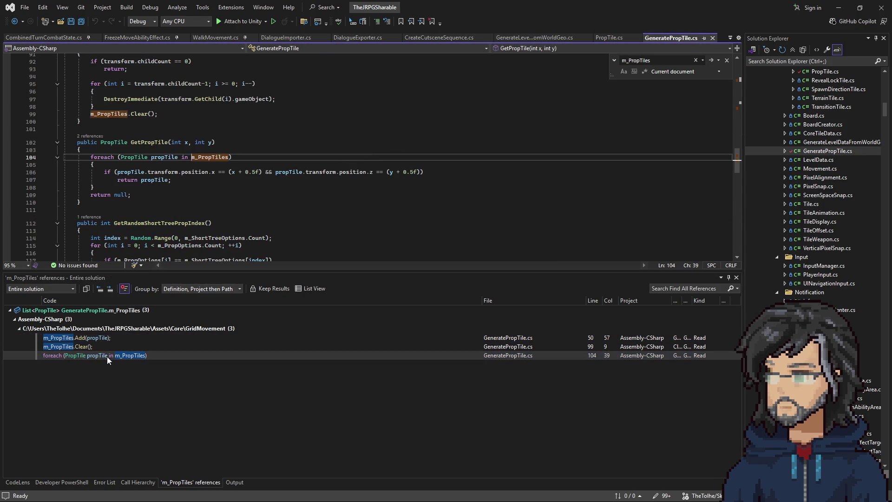
{"action": "left_click", "coordinate": [97, 137]}
{"action": "double_click", "coordinate": [140, 111]}
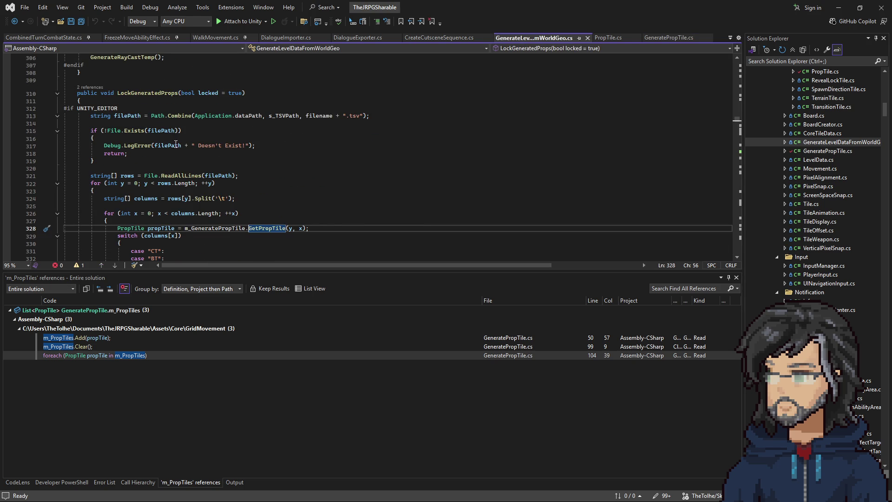
{"action": "scroll", "coordinate": [230, 150], "scroll_direction": "down", "scroll_amount": 6}
{"action": "right_click", "coordinate": [270, 94]}
{"action": "left_click", "coordinate": [285, 149]}
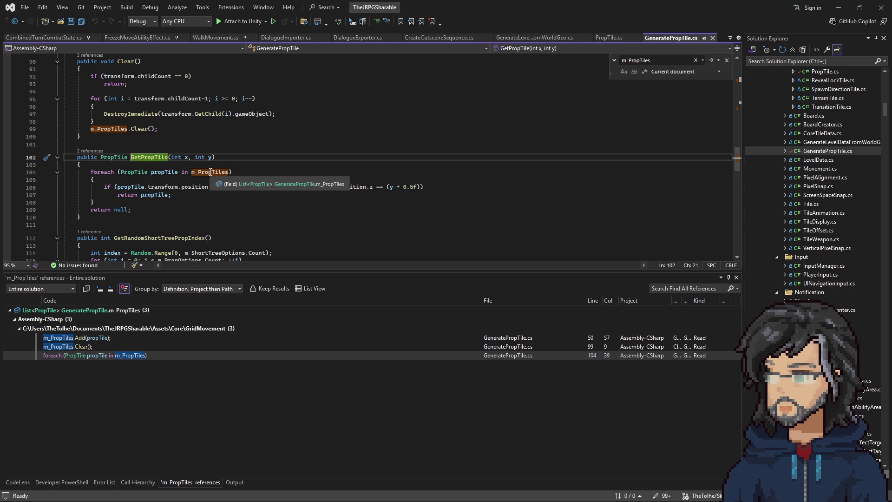
List all m_PropTiles references again and jump to the line adding prop tiles
{"action": "right_click", "coordinate": [213, 172]}
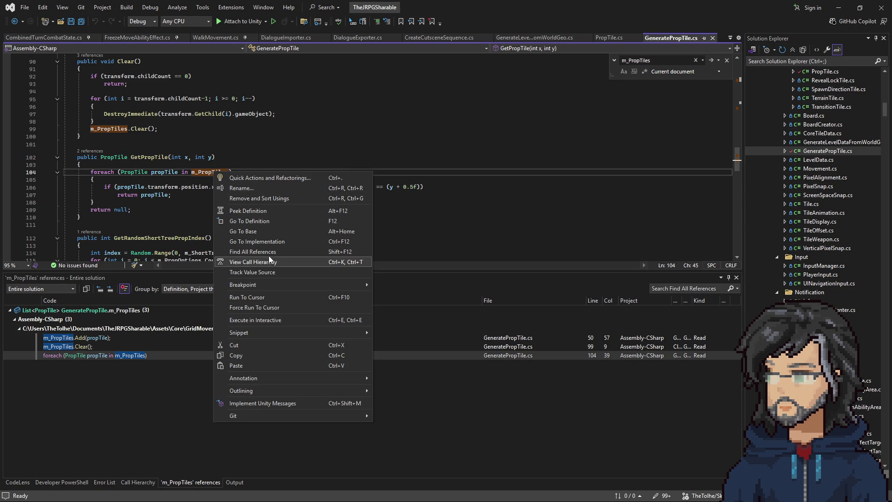
{"action": "left_click", "coordinate": [279, 251]}
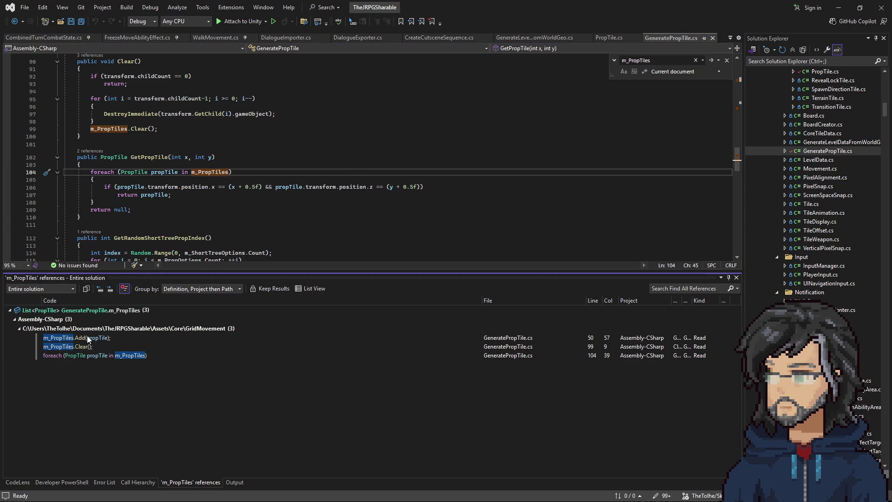
{"action": "left_click", "coordinate": [124, 331]}
{"action": "double_click", "coordinate": [116, 338]}
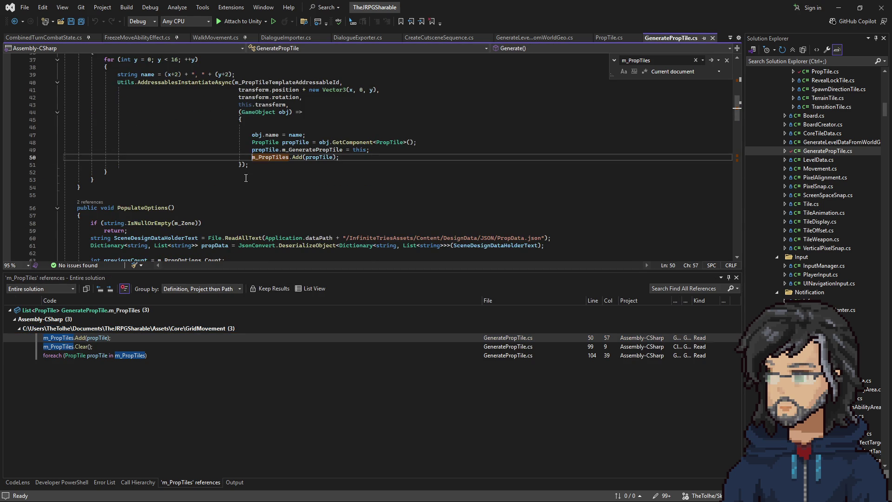
{"action": "scroll", "coordinate": [269, 152], "scroll_direction": "up", "scroll_amount": 8}
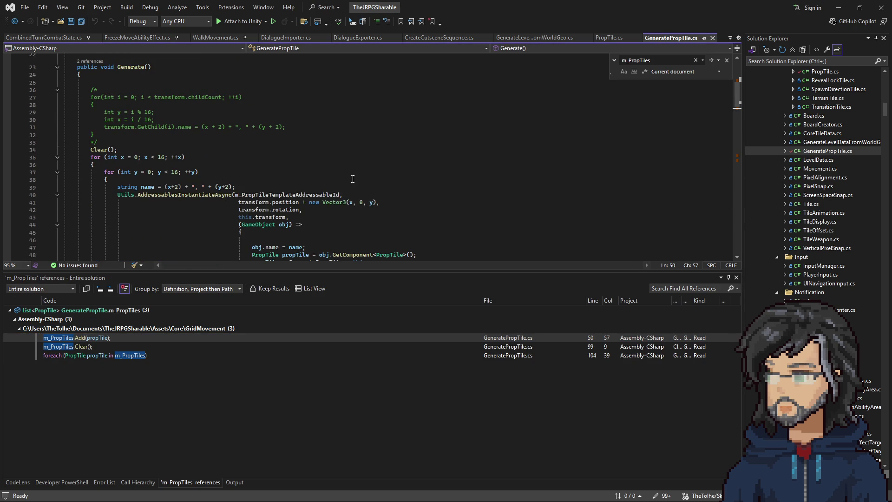
{"action": "scroll", "coordinate": [305, 187], "scroll_direction": "down", "scroll_amount": 5}
Go to the PropTile class definition from the propTile variable, then return to Unity
{"action": "double_click", "coordinate": [309, 157]}
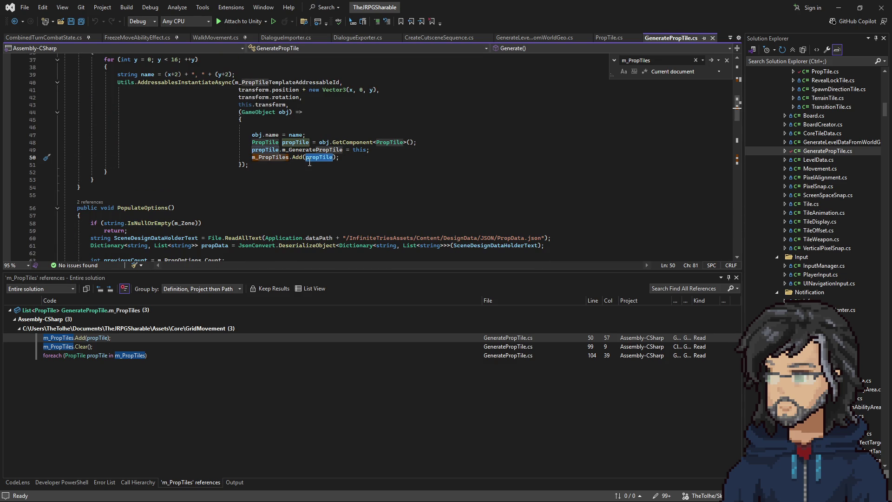
{"action": "right_click", "coordinate": [267, 146]}
{"action": "left_click", "coordinate": [288, 197]}
{"action": "scroll", "coordinate": [143, 193], "scroll_direction": "down", "scroll_amount": 9}
{"action": "scroll", "coordinate": [143, 194], "scroll_direction": "up", "scroll_amount": 5}
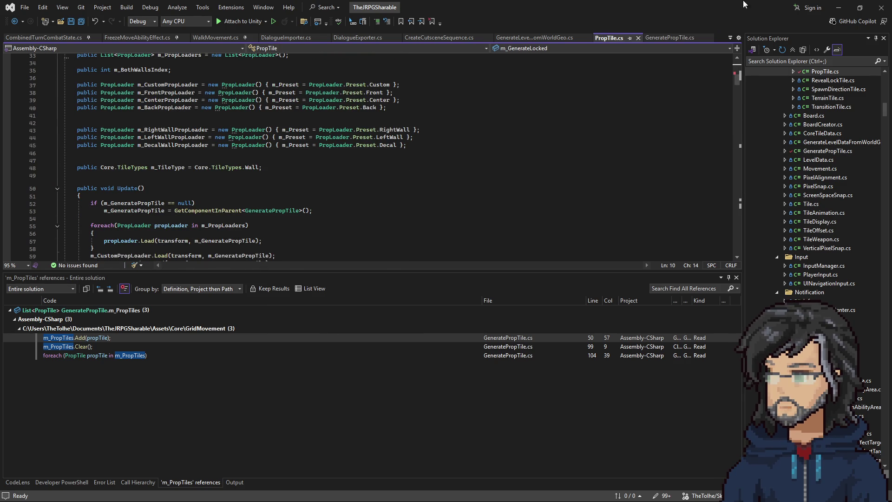
{"action": "left_click", "coordinate": [838, 8]}
Inspect the Props_TempPass generator, then compare the Bridge and Bridge_1 objects
{"action": "double_click", "coordinate": [806, 188]}
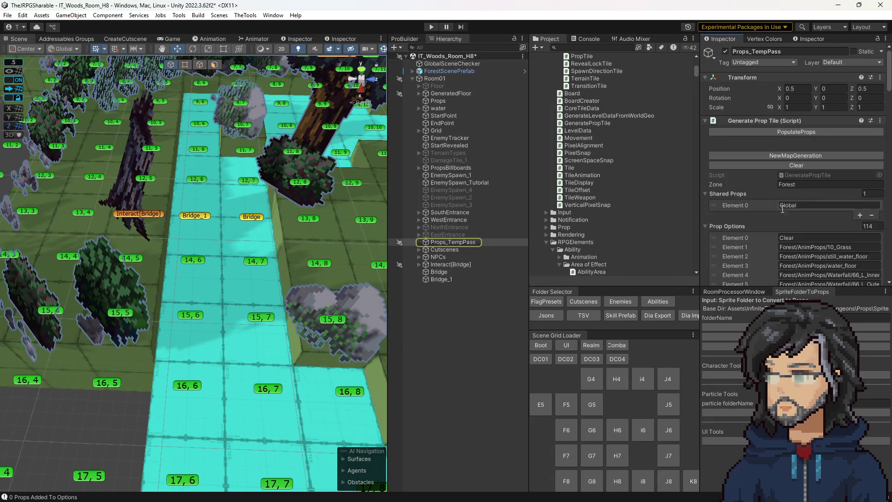
{"action": "left_click", "coordinate": [449, 272]}
{"action": "scroll", "coordinate": [799, 197], "scroll_direction": "down", "scroll_amount": 5}
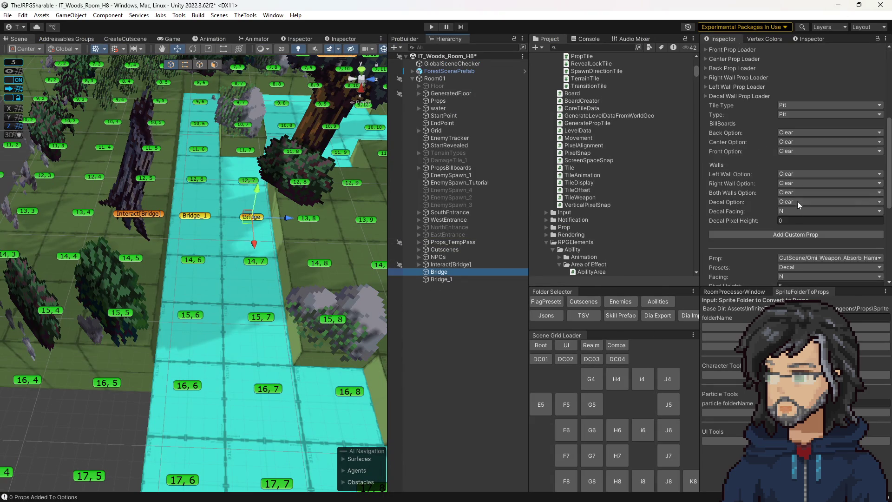
{"action": "left_click", "coordinate": [473, 278]}
{"action": "left_click", "coordinate": [453, 271]}
{"action": "left_click", "coordinate": [449, 278]}
{"action": "left_click", "coordinate": [452, 272]}
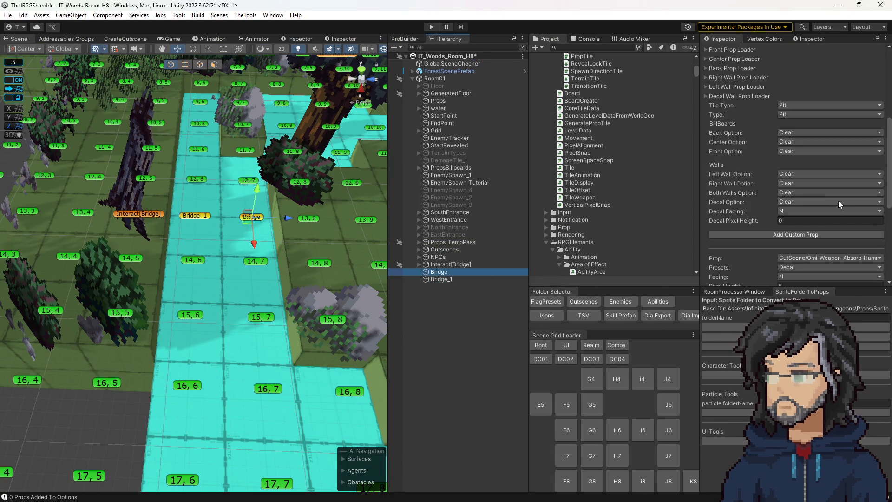
{"action": "scroll", "coordinate": [816, 189], "scroll_direction": "down", "scroll_amount": 2}
{"action": "scroll", "coordinate": [817, 189], "scroll_direction": "down", "scroll_amount": 6}
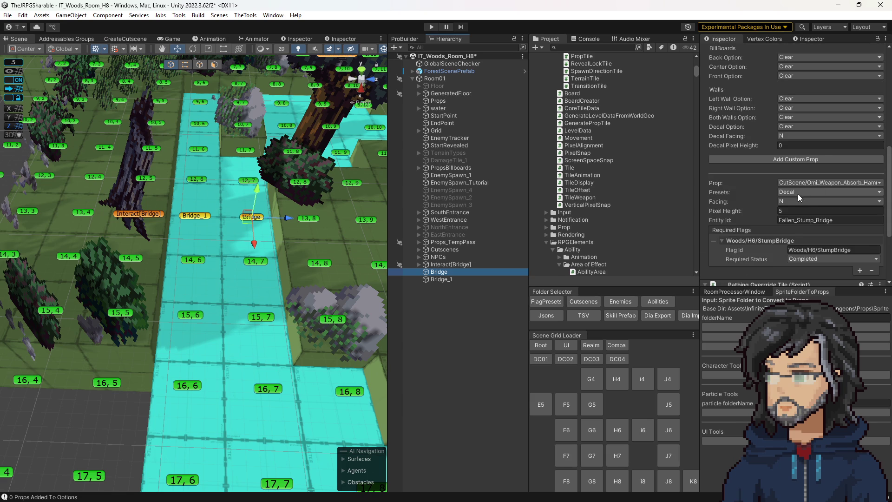
{"action": "scroll", "coordinate": [777, 196], "scroll_direction": "up", "scroll_amount": 4}
Set the Prop of both Bridge and Bridge_1 to Test/Decal_Test
{"action": "left_click", "coordinate": [801, 175]}
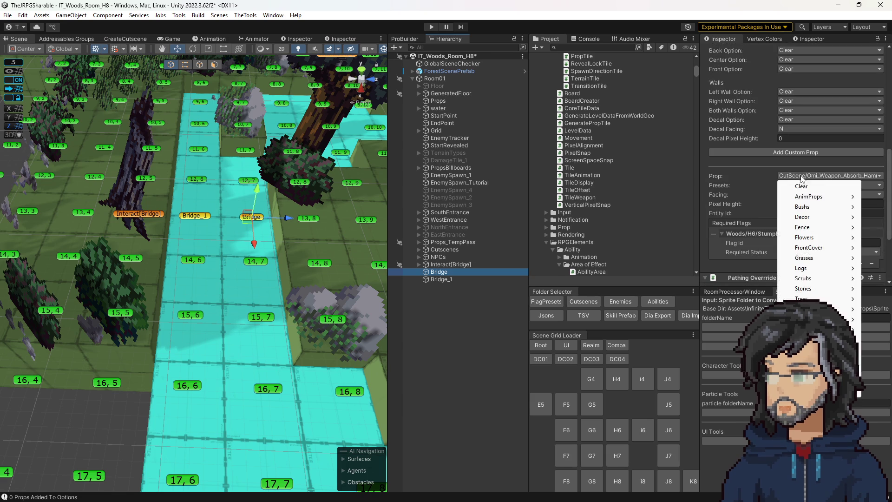
{"action": "mouse_move", "coordinate": [809, 370]}
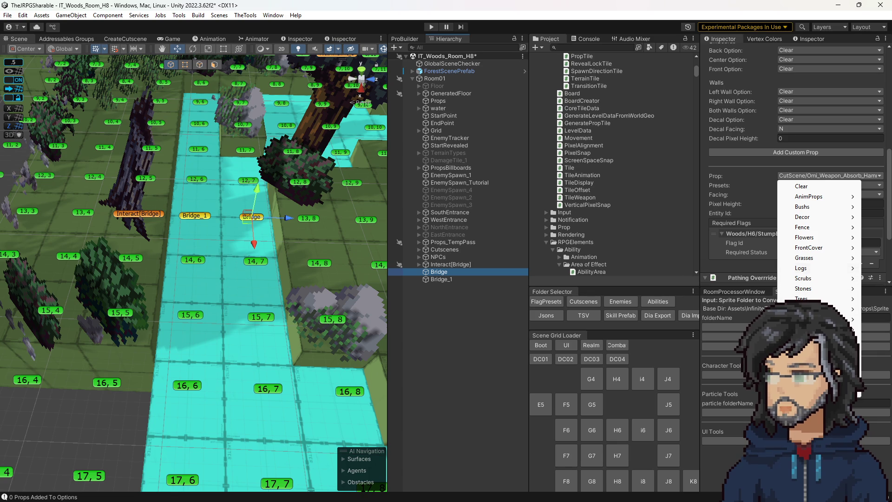
{"action": "left_click", "coordinate": [725, 371]}
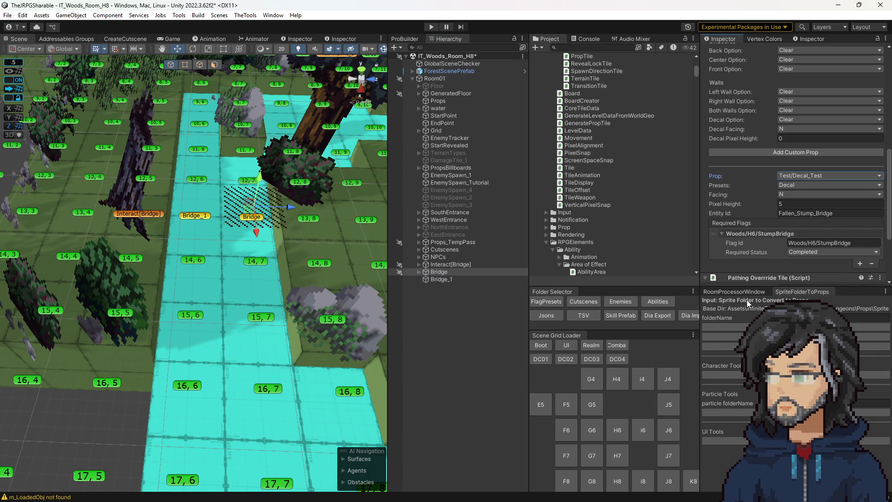
{"action": "left_click", "coordinate": [440, 279]}
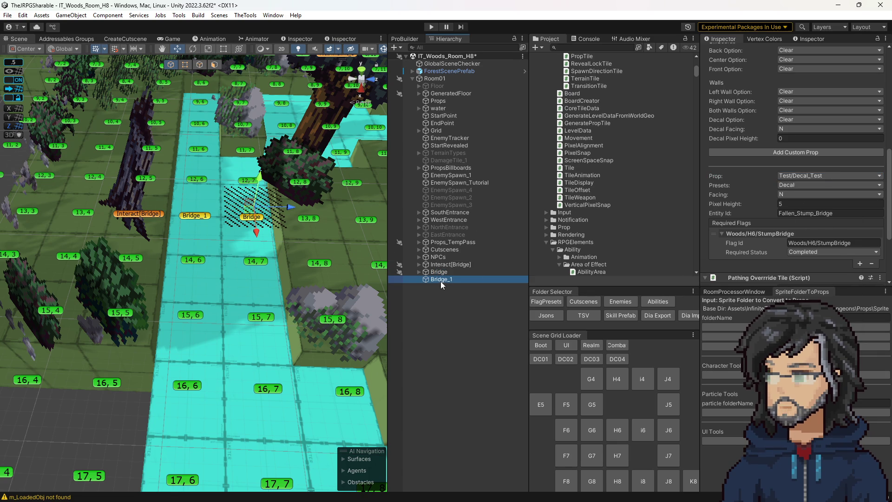
{"action": "left_click", "coordinate": [800, 177]}
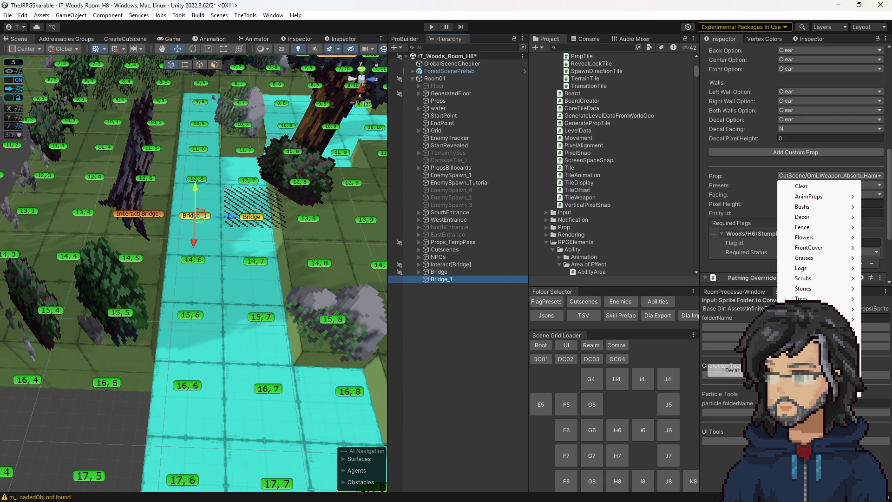
{"action": "left_click", "coordinate": [725, 370]}
Orbit around the bridge tiles and select tile 13, 6 beneath the bridge
{"action": "mouse_move", "coordinate": [272, 288]}
{"action": "left_mouse_down"}
{"action": "mouse_move", "coordinate": [272, 271]}
{"action": "mouse_move", "coordinate": [377, 266]}
{"action": "left_mouse_up"}
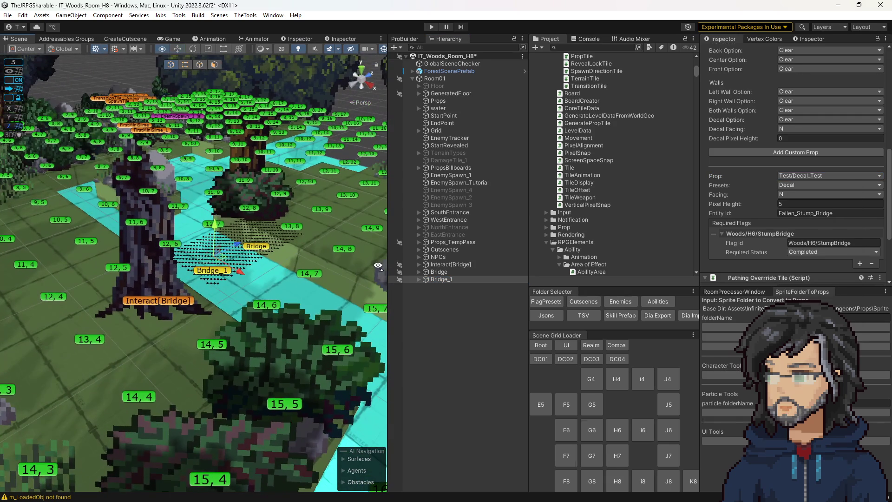
{"action": "scroll", "coordinate": [840, 210], "scroll_direction": "up", "scroll_amount": 8}
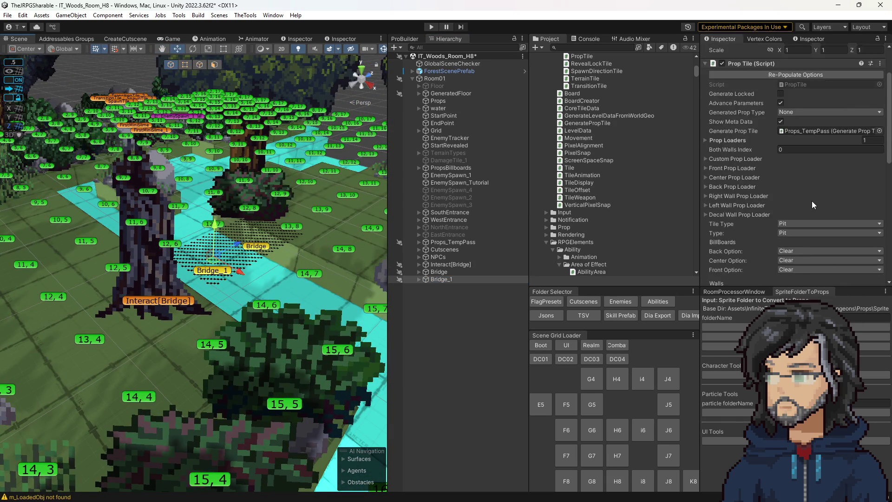
{"action": "scroll", "coordinate": [800, 218], "scroll_direction": "down", "scroll_amount": 2}
{"action": "left_click", "coordinate": [440, 272]}
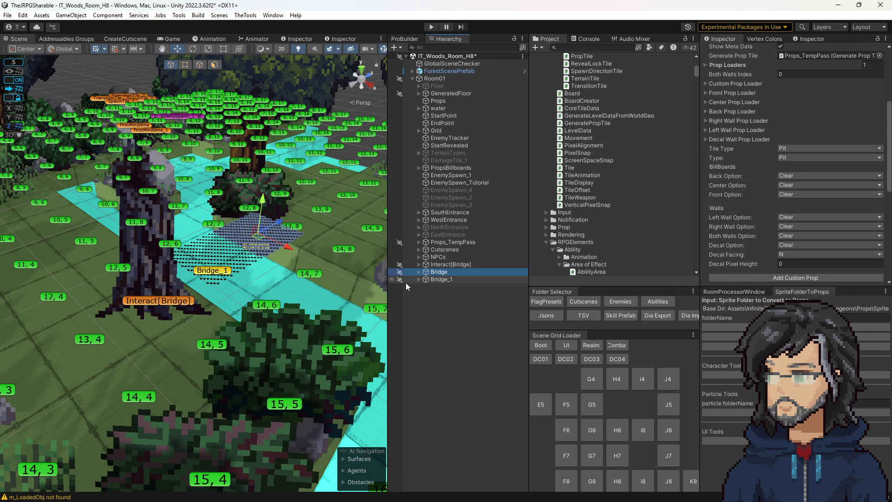
{"action": "left_click_drag", "start_coordinate": [240, 288], "coordinate": [263, 284]}
{"action": "scroll", "coordinate": [768, 220], "scroll_direction": "down", "scroll_amount": 4}
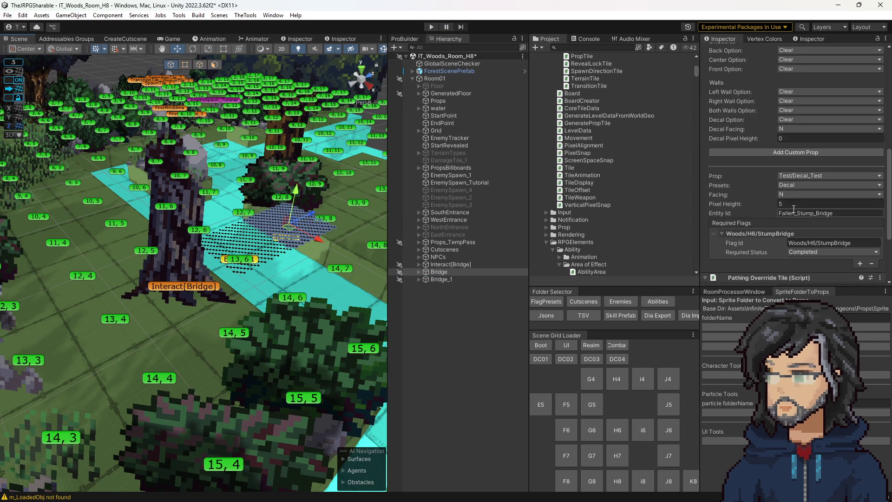
{"action": "scroll", "coordinate": [759, 196], "scroll_direction": "up", "scroll_amount": 10}
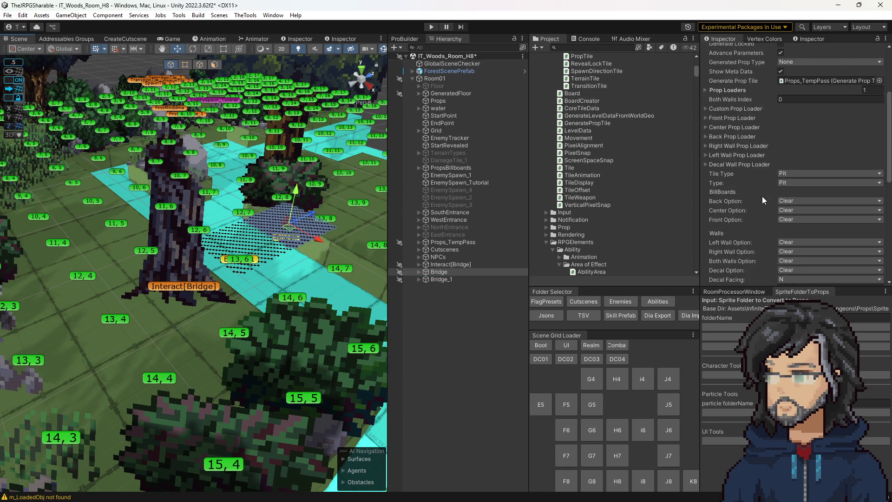
{"action": "left_click", "coordinate": [237, 264]}
{"action": "mouse_move", "coordinate": [237, 263]}
{"action": "left_mouse_down"}
{"action": "mouse_move", "coordinate": [241, 285]}
{"action": "mouse_move", "coordinate": [218, 276]}
{"action": "left_mouse_up"}
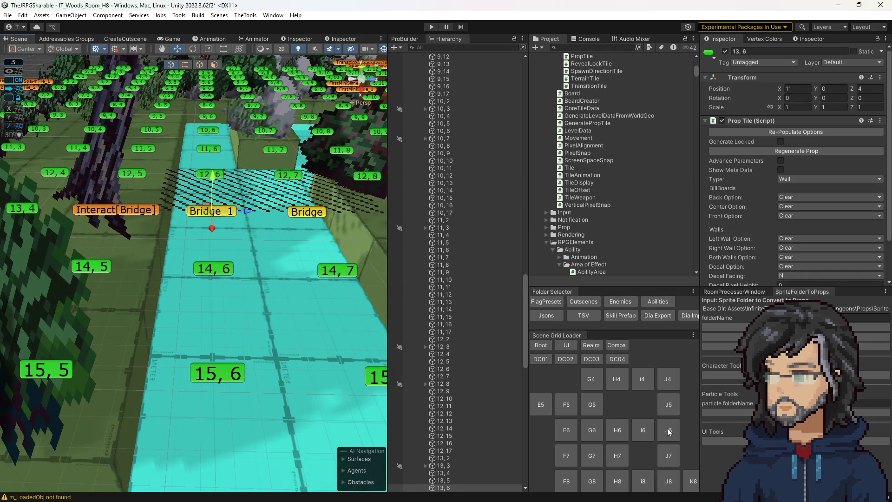
Load room H6 to compare its bridge, then reload room H8 and select Bridge_1
{"action": "left_click", "coordinate": [618, 429]}
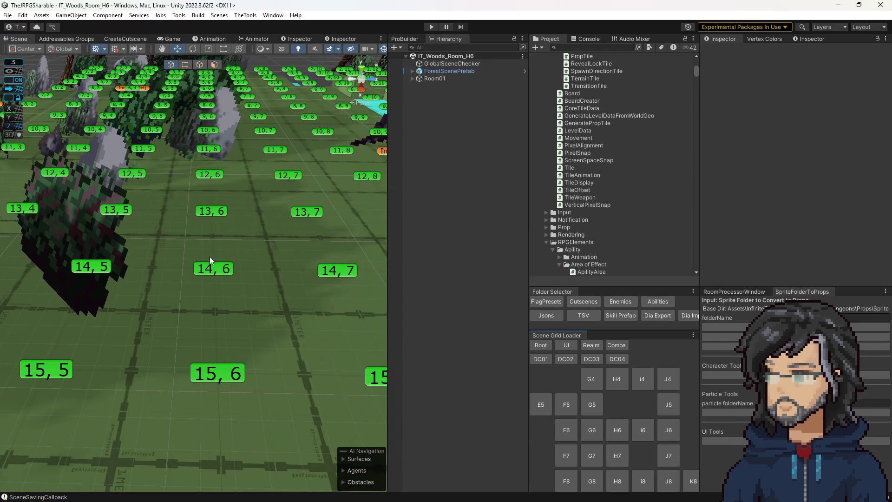
{"action": "mouse_move", "coordinate": [232, 223]}
{"action": "left_mouse_down"}
{"action": "mouse_move", "coordinate": [237, 184]}
{"action": "mouse_move", "coordinate": [231, 193]}
{"action": "mouse_move", "coordinate": [279, 197]}
{"action": "mouse_move", "coordinate": [231, 284]}
{"action": "left_mouse_up"}
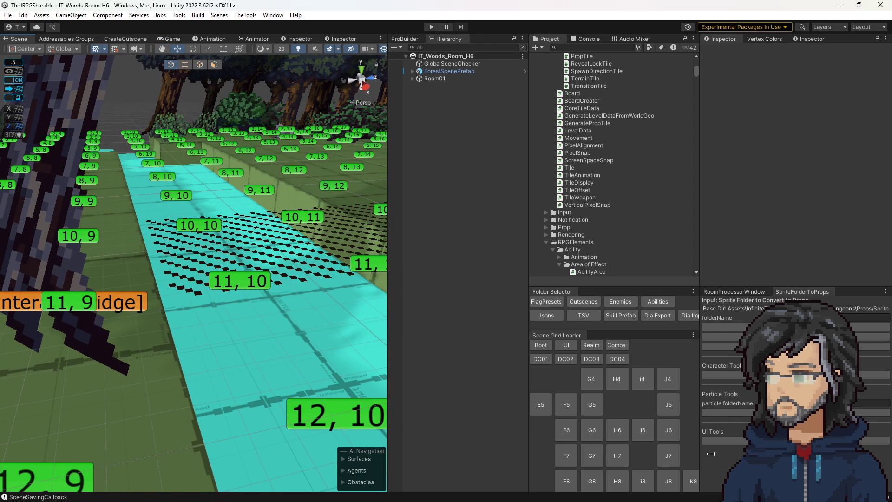
{"action": "left_click", "coordinate": [617, 481]}
{"action": "mouse_move", "coordinate": [189, 288]}
{"action": "left_mouse_down"}
{"action": "mouse_move", "coordinate": [211, 304]}
{"action": "mouse_move", "coordinate": [182, 311]}
{"action": "left_mouse_up"}
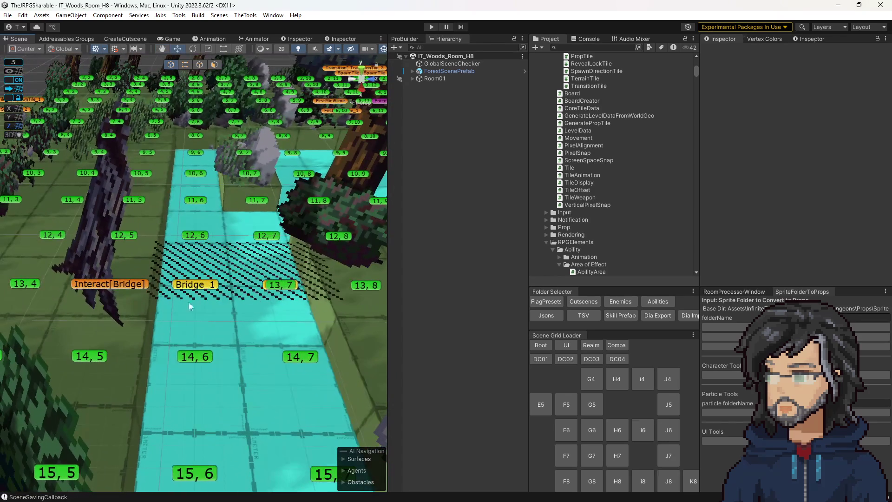
{"action": "left_click_drag", "start_coordinate": [178, 278], "coordinate": [261, 275]}
{"action": "left_click", "coordinate": [302, 261]}
Frame Bridge_1 and trial-edit its flag id, restoring Woods/H6/StumpBridge
{"action": "key", "text": "f"}
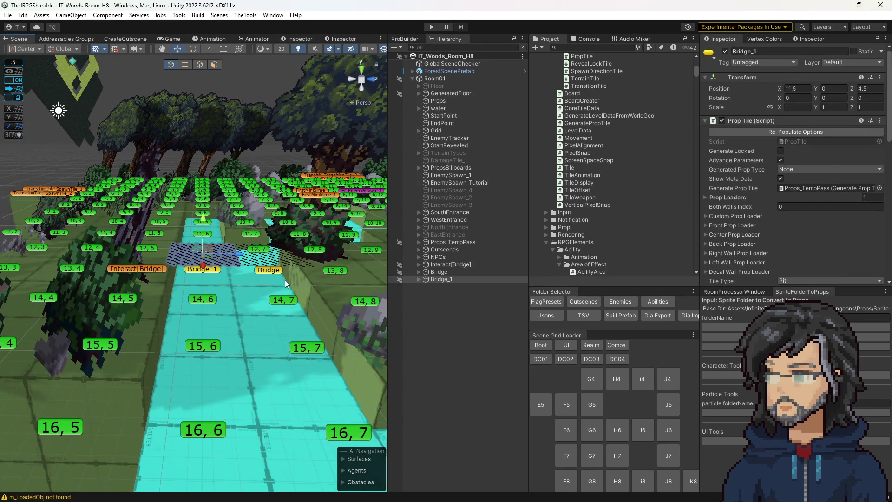
{"action": "scroll", "coordinate": [830, 196], "scroll_direction": "down", "scroll_amount": 15}
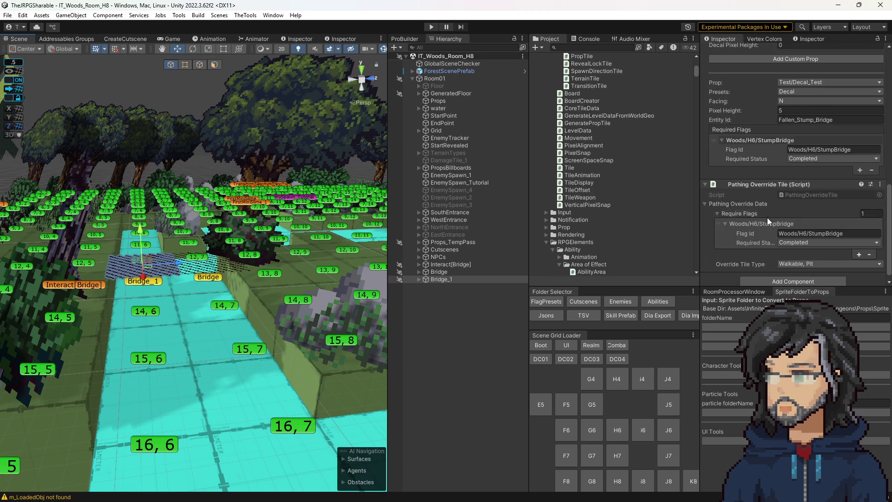
{"action": "scroll", "coordinate": [766, 217], "scroll_direction": "down", "scroll_amount": 1}
{"action": "double_click", "coordinate": [800, 227]}
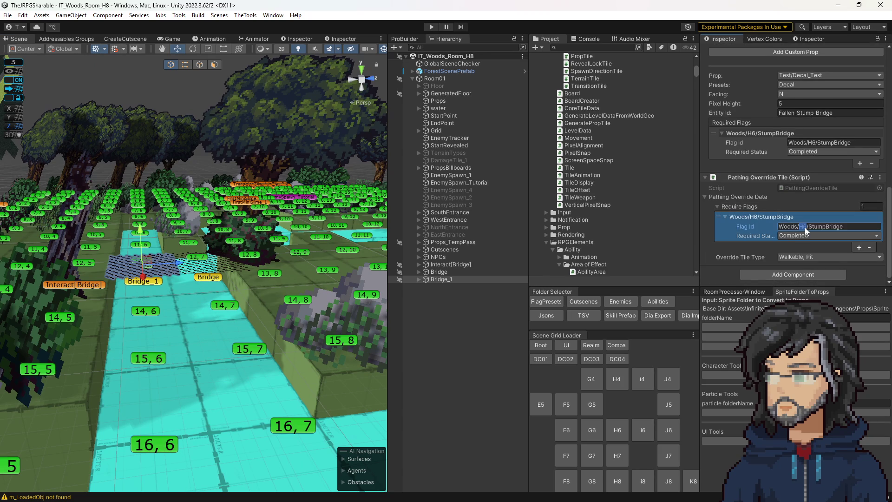
{"action": "type", "text": "H"}
{"action": "type", "text": "65"}
{"action": "key", "text": "BackSpace"}
Compare the H6 and H8 StumpBridge cutscenes and take the H8 trigger name
{"action": "left_click", "coordinate": [583, 301]}
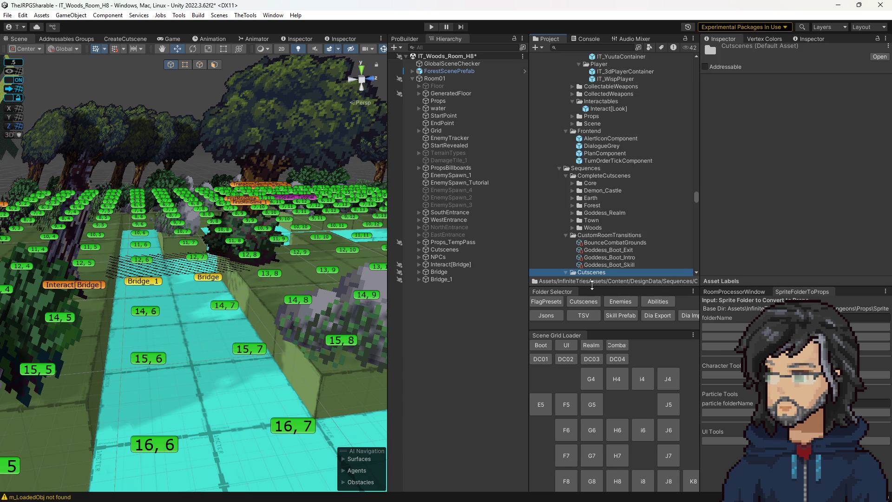
{"action": "scroll", "coordinate": [612, 205], "scroll_direction": "down", "scroll_amount": 5}
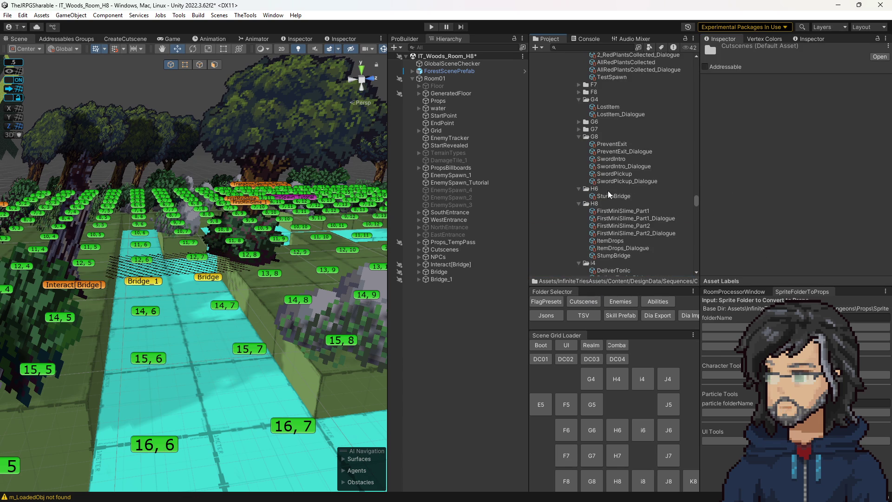
{"action": "scroll", "coordinate": [609, 206], "scroll_direction": "down", "scroll_amount": 3}
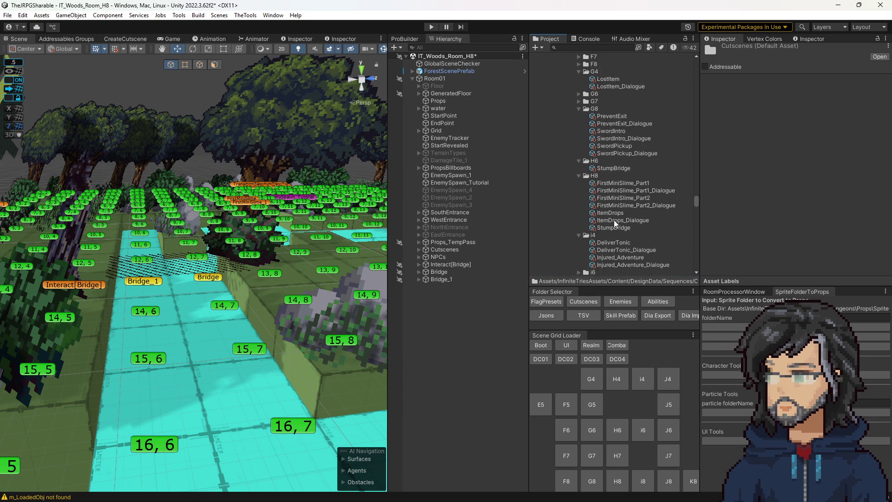
{"action": "left_click", "coordinate": [605, 169]}
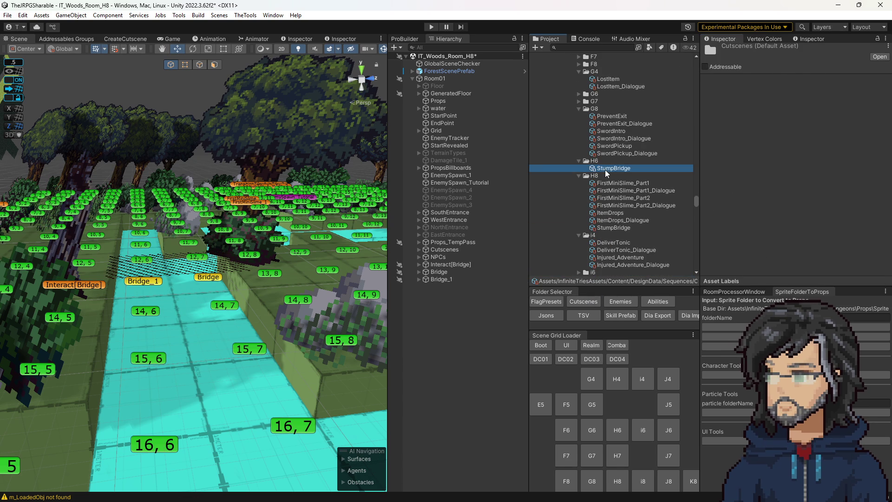
{"action": "left_click", "coordinate": [608, 228]}
{"action": "left_click", "coordinate": [790, 159]}
Paste Woods/H8/StumpBridge into both of Bridge_1's flag id fields
{"action": "left_click", "coordinate": [149, 279]}
{"action": "scroll", "coordinate": [799, 213], "scroll_direction": "down", "scroll_amount": 10}
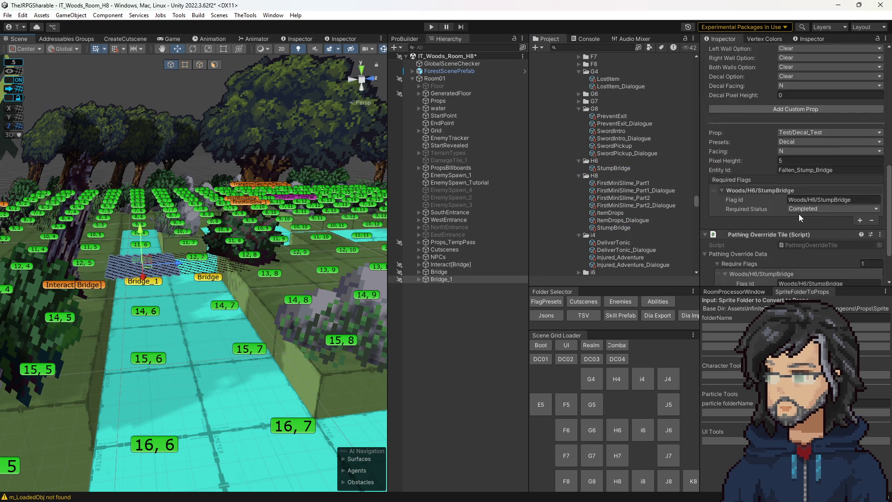
{"action": "left_click", "coordinate": [819, 144]}
{"action": "type", "text": "Woods/H8/StumpBridge"}
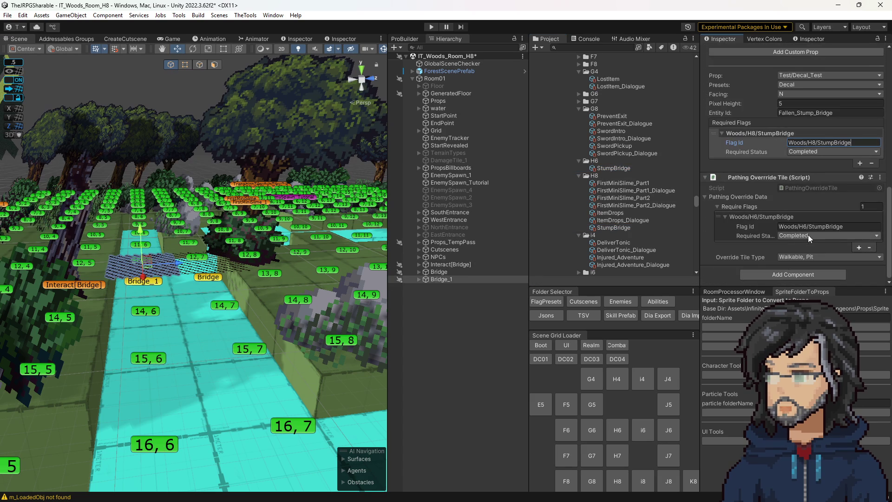
{"action": "left_click", "coordinate": [809, 227]}
{"action": "type", "text": "Woods/H8/StumpBridge"}
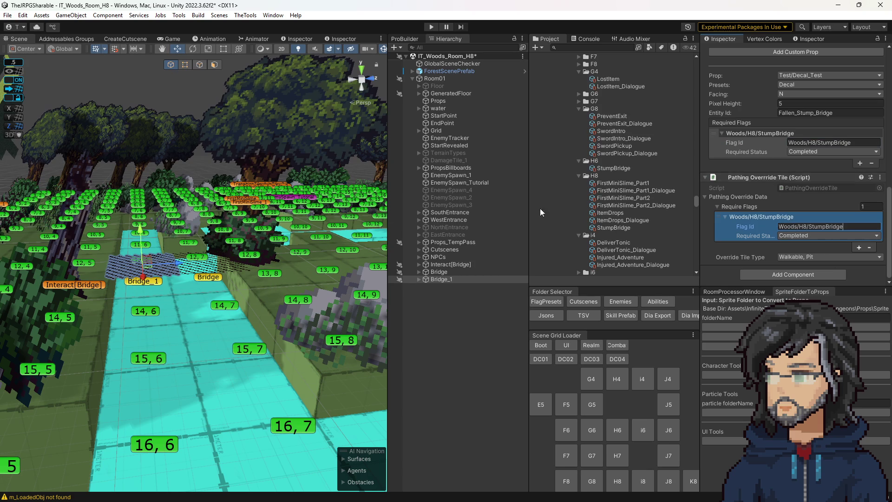
Paste Woods/H8/StumpBridge into both of Bridge's flag id fields
{"action": "left_click", "coordinate": [215, 281]}
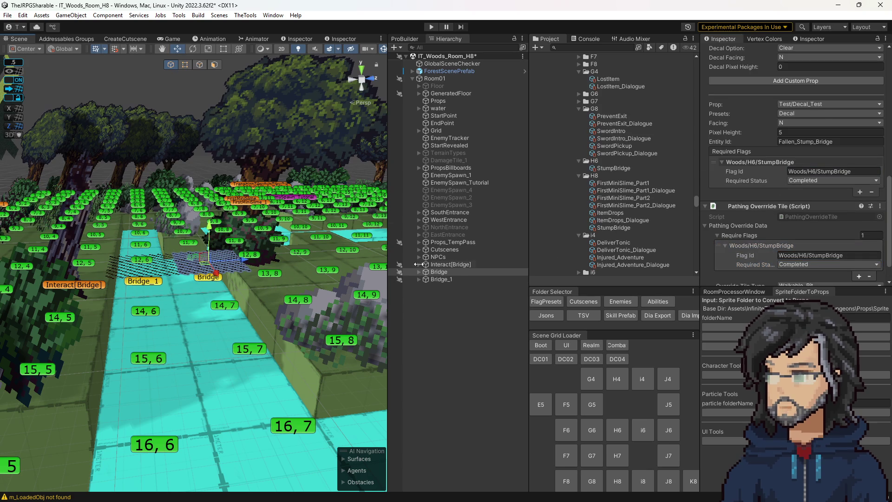
{"action": "left_click", "coordinate": [808, 226]}
{"action": "type", "text": "Woods/H8/StumpBridge"}
{"action": "left_click", "coordinate": [825, 143]}
{"action": "type", "text": "Woods/H8/StumpBridge"}
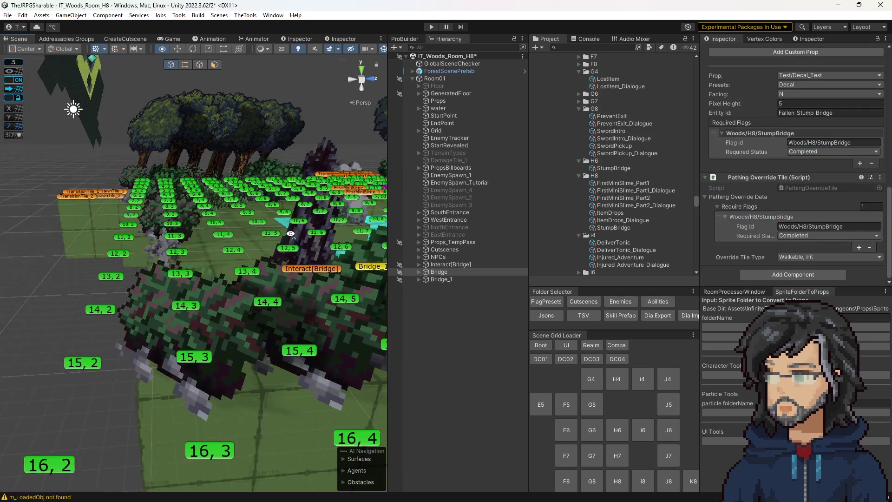
{"action": "scroll", "coordinate": [810, 160], "scroll_direction": "up", "scroll_amount": 10}
{"action": "scroll", "coordinate": [797, 188], "scroll_direction": "down", "scroll_amount": 1}
Change the Interact[Bridge] tile's trigger name to Woods/H8/StumpBridge
{"action": "left_click", "coordinate": [780, 154]}
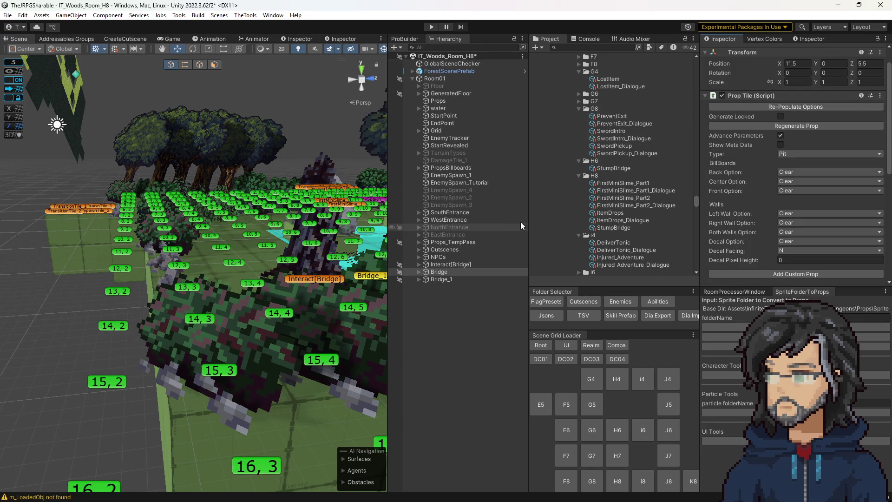
{"action": "left_click", "coordinate": [437, 280]}
{"action": "left_click", "coordinate": [780, 154]}
{"action": "mouse_move", "coordinate": [218, 242]}
{"action": "left_mouse_down"}
{"action": "mouse_move", "coordinate": [194, 226]}
{"action": "mouse_move", "coordinate": [188, 237]}
{"action": "left_mouse_up"}
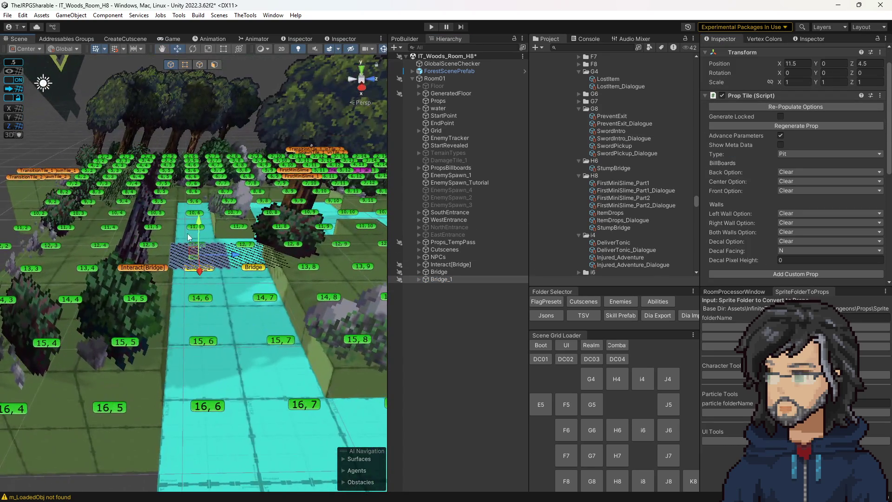
{"action": "left_click", "coordinate": [154, 274]}
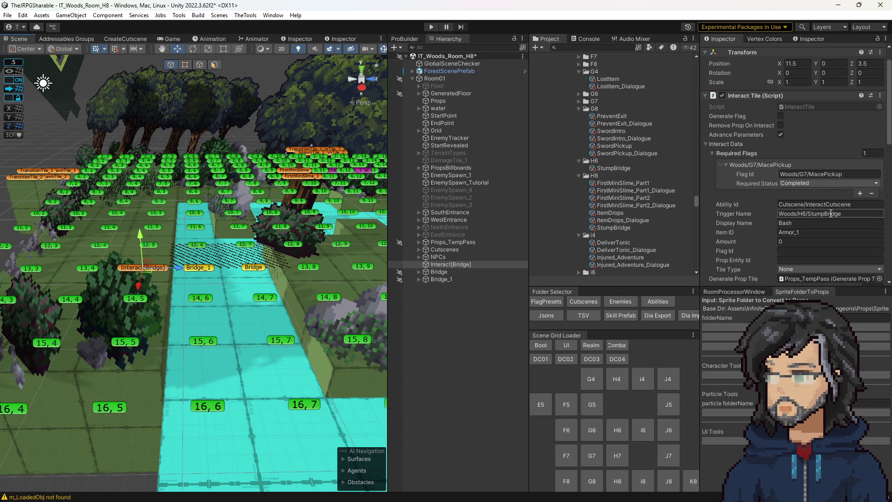
{"action": "left_click", "coordinate": [801, 214]}
{"action": "key", "text": "BackSpace"}
{"action": "type", "text": "8"}
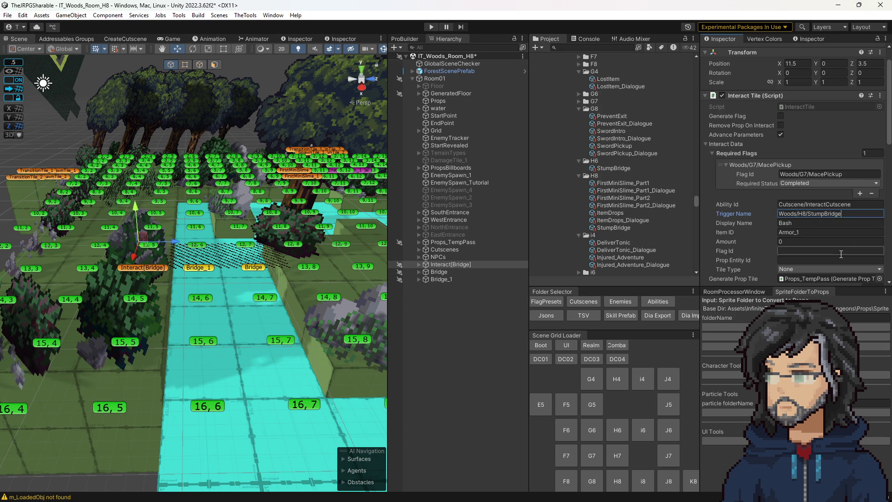
Set the prop loader's and custom prop's required flag ids from H6 to H8
{"action": "scroll", "coordinate": [816, 249], "scroll_direction": "down", "scroll_amount": 3}
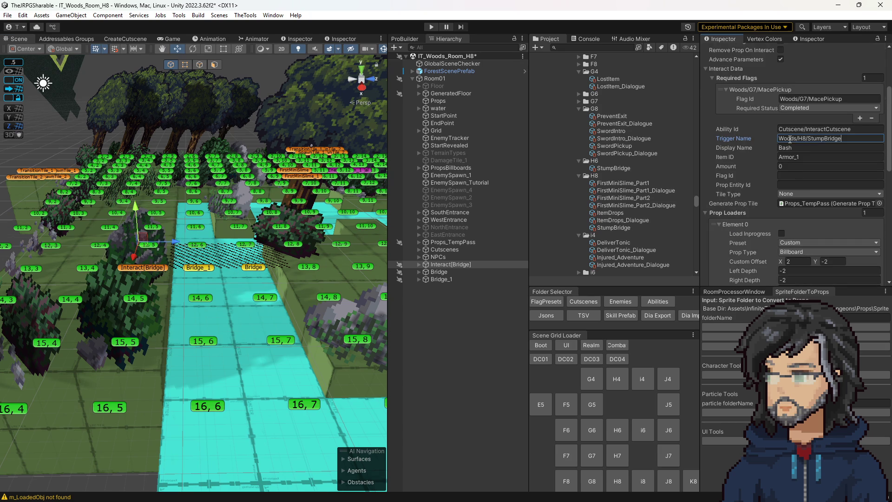
{"action": "left_click_drag", "start_coordinate": [789, 138], "coordinate": [860, 146]}
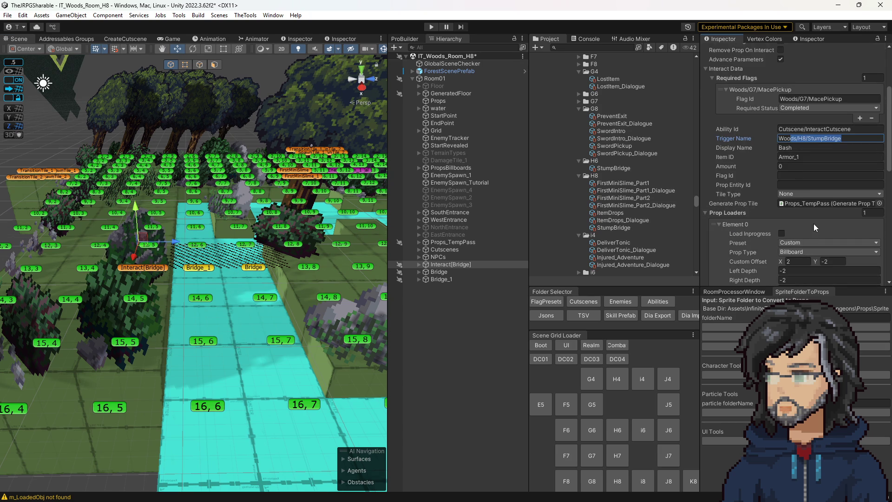
{"action": "scroll", "coordinate": [813, 224], "scroll_direction": "down", "scroll_amount": 5}
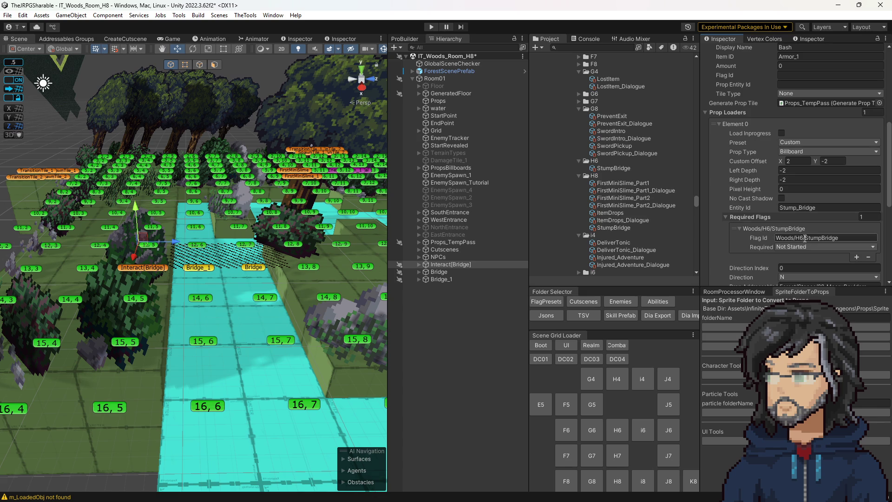
{"action": "left_click", "coordinate": [805, 238]}
{"action": "key", "text": "ctrl+a"}
{"action": "type", "text": "Woods/H8/StumpBridge"}
{"action": "scroll", "coordinate": [735, 245], "scroll_direction": "down", "scroll_amount": 5}
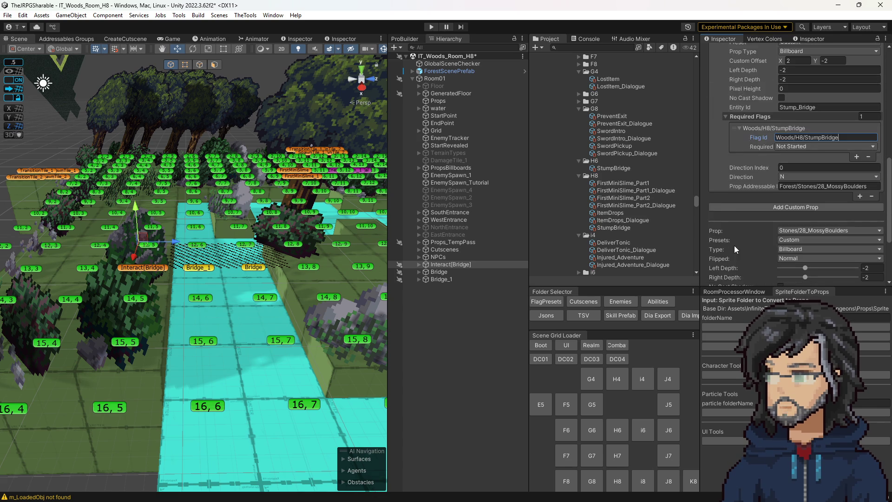
{"action": "scroll", "coordinate": [735, 244], "scroll_direction": "down", "scroll_amount": 5}
{"action": "left_click", "coordinate": [818, 235]}
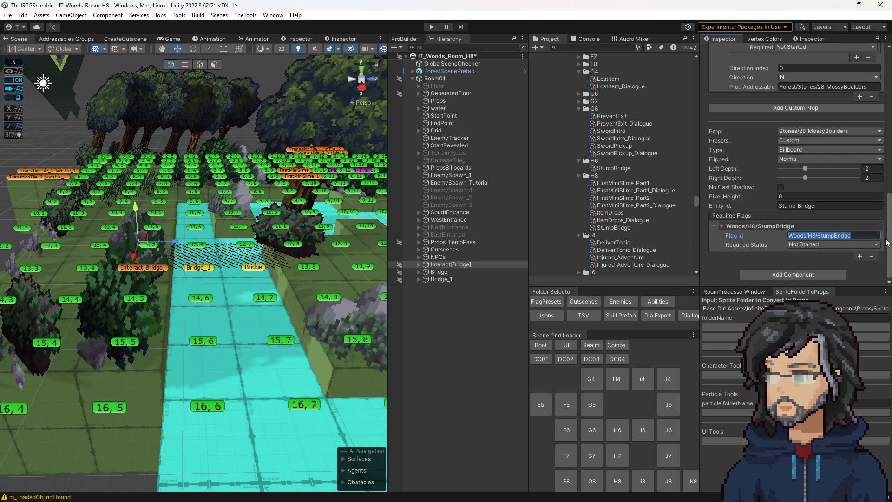
{"action": "key", "text": "Return"}
Save the IT_Woods_Room_H8 room scene
{"action": "scroll", "coordinate": [799, 251], "scroll_direction": "up", "scroll_amount": 8}
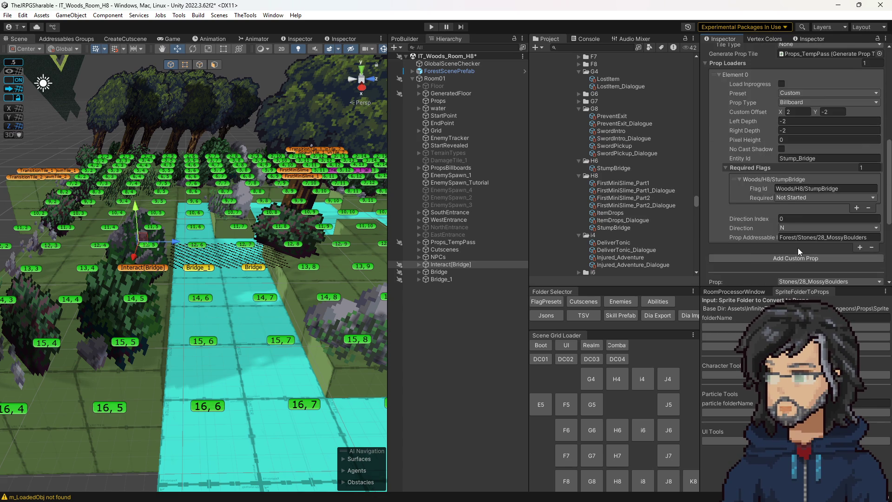
{"action": "scroll", "coordinate": [799, 251], "scroll_direction": "up", "scroll_amount": 4}
{"action": "scroll", "coordinate": [797, 252], "scroll_direction": "down", "scroll_amount": 4}
{"action": "scroll", "coordinate": [797, 251], "scroll_direction": "up", "scroll_amount": 4}
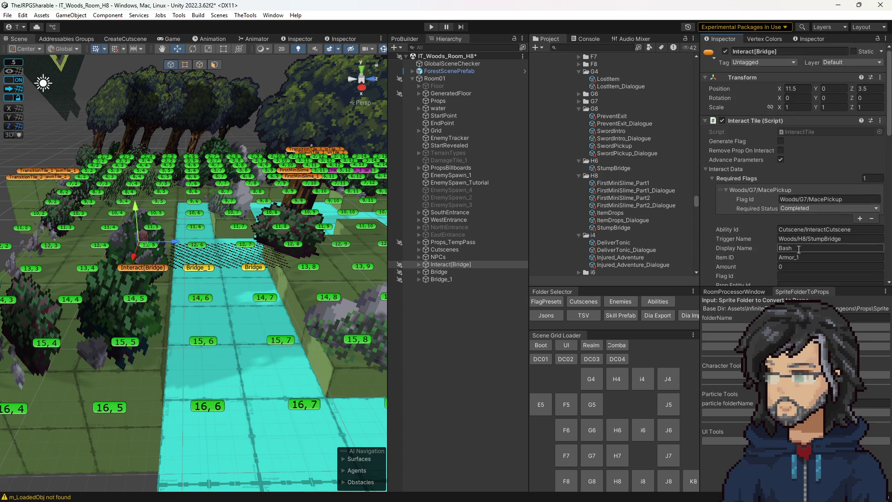
{"action": "scroll", "coordinate": [797, 250], "scroll_direction": "down", "scroll_amount": 5}
{"action": "scroll", "coordinate": [796, 247], "scroll_direction": "down", "scroll_amount": 1}
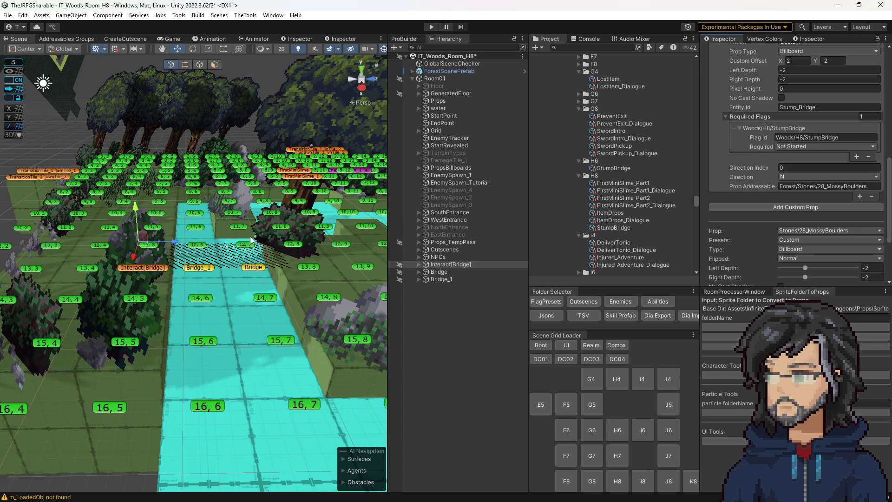
{"action": "left_click_drag", "start_coordinate": [260, 223], "coordinate": [203, 237]}
{"action": "key", "text": "ctrl+s"}
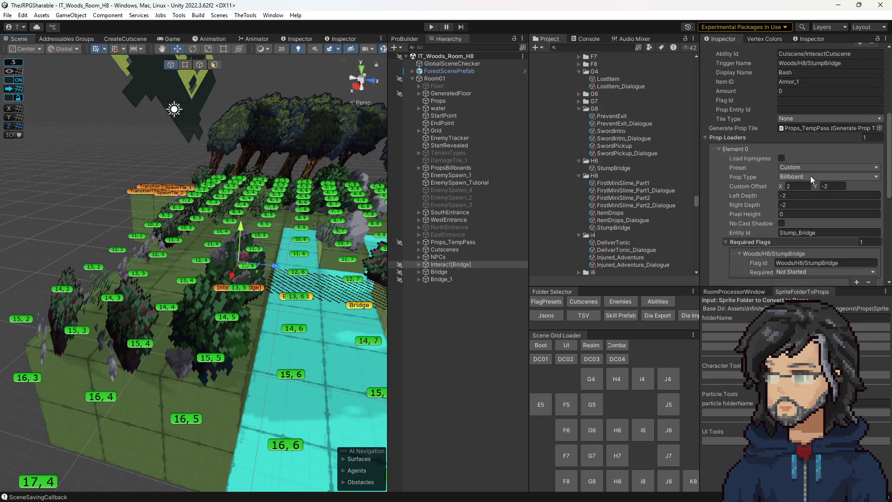
Make the custom prop the Trees/50_Stump tree
{"action": "left_click", "coordinate": [804, 230]}
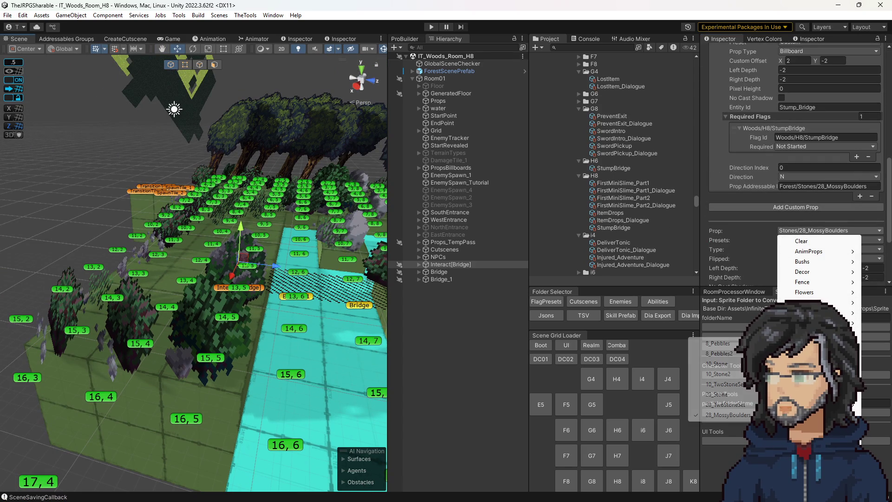
{"action": "mouse_move", "coordinate": [813, 353]}
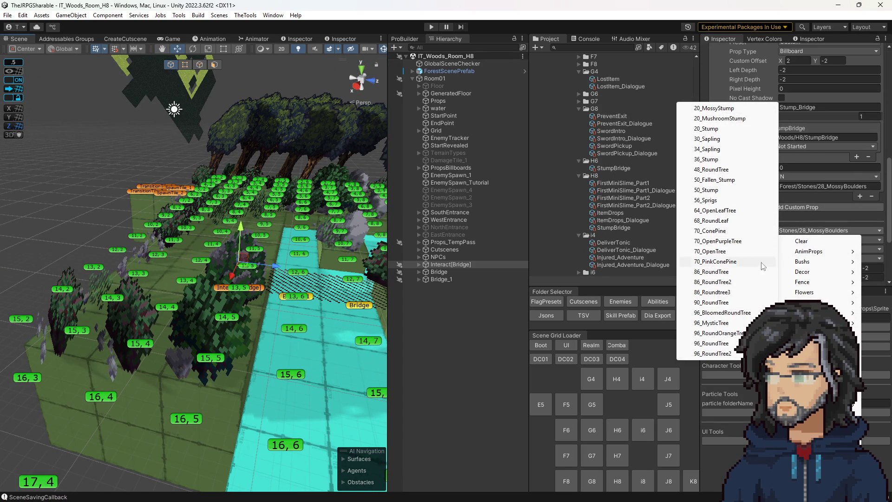
{"action": "left_click", "coordinate": [706, 190]}
Review the Bridge_1 and Bridge tiles, undoing a stray selection of tree tile 15,5
{"action": "mouse_move", "coordinate": [326, 232]}
{"action": "left_mouse_down"}
{"action": "mouse_move", "coordinate": [384, 193]}
{"action": "mouse_move", "coordinate": [218, 227]}
{"action": "mouse_move", "coordinate": [261, 209]}
{"action": "left_mouse_up"}
{"action": "left_click", "coordinate": [277, 203]}
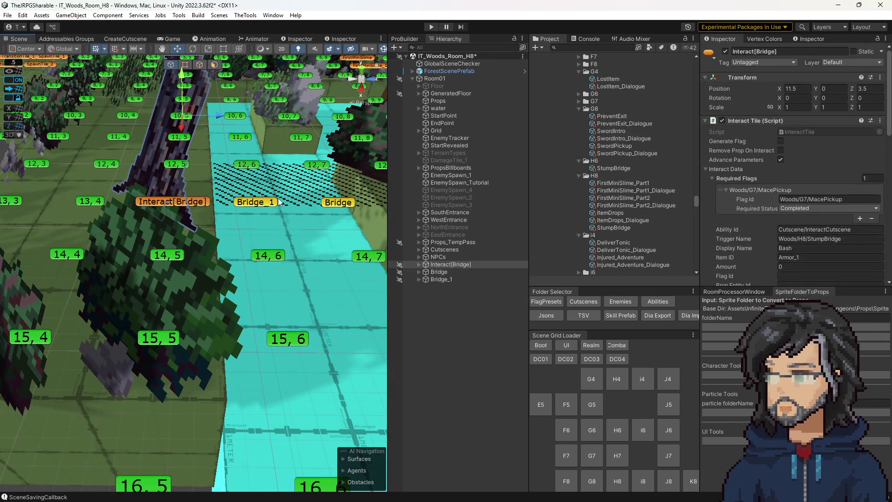
{"action": "left_click", "coordinate": [354, 203]}
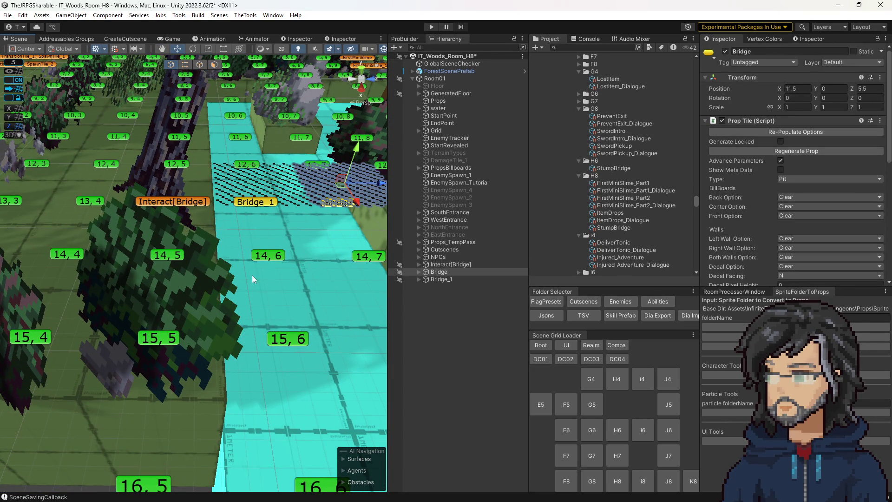
{"action": "left_click", "coordinate": [175, 339]}
{"action": "key", "text": "ctrl+z"}
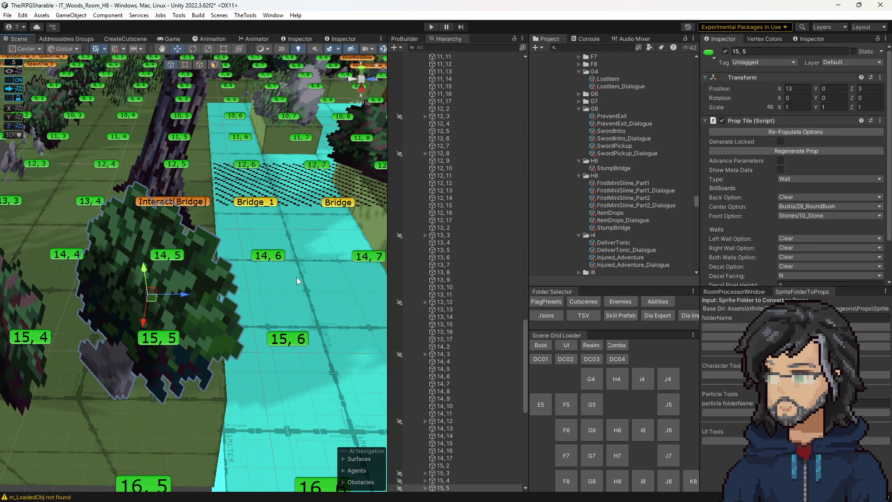
{"action": "mouse_move", "coordinate": [308, 279]}
{"action": "left_mouse_down"}
{"action": "mouse_move", "coordinate": [334, 228]}
{"action": "mouse_move", "coordinate": [321, 235]}
{"action": "left_mouse_up"}
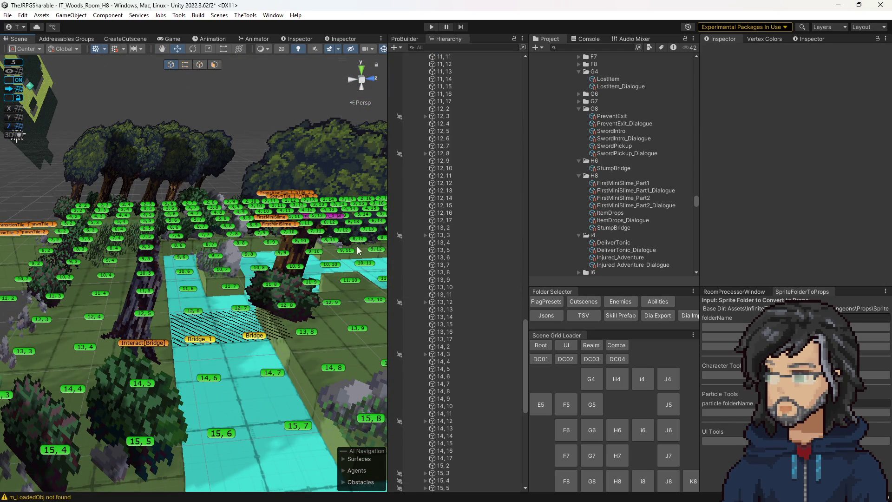
{"action": "left_click_drag", "start_coordinate": [333, 254], "coordinate": [275, 267]}
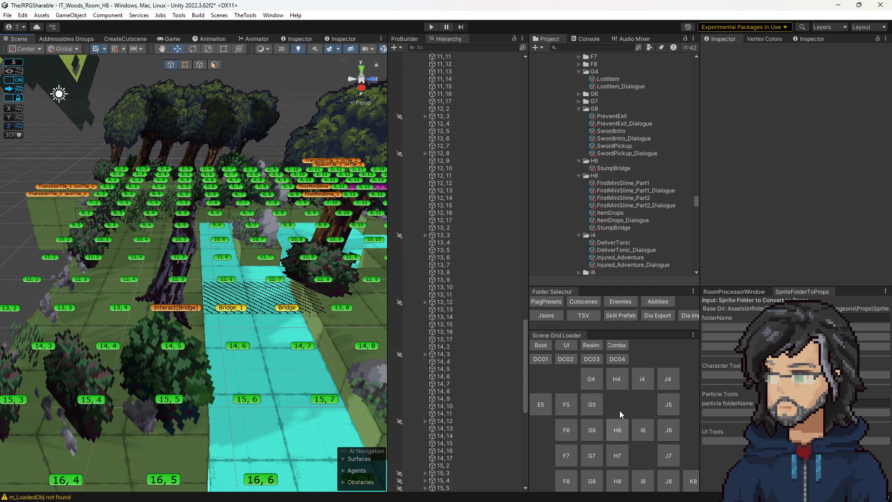
{"action": "left_click", "coordinate": [613, 169]}
{"action": "scroll", "coordinate": [743, 116], "scroll_direction": "down", "scroll_amount": 5}
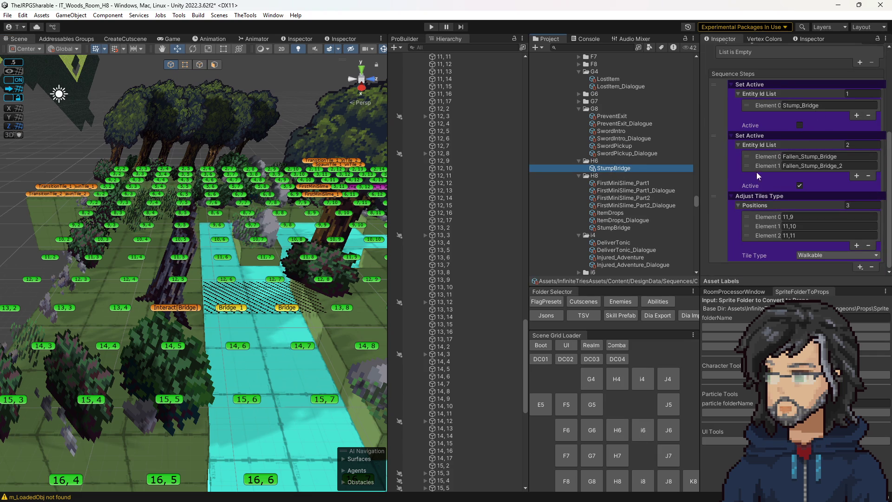
{"action": "scroll", "coordinate": [791, 212], "scroll_direction": "up", "scroll_amount": 5}
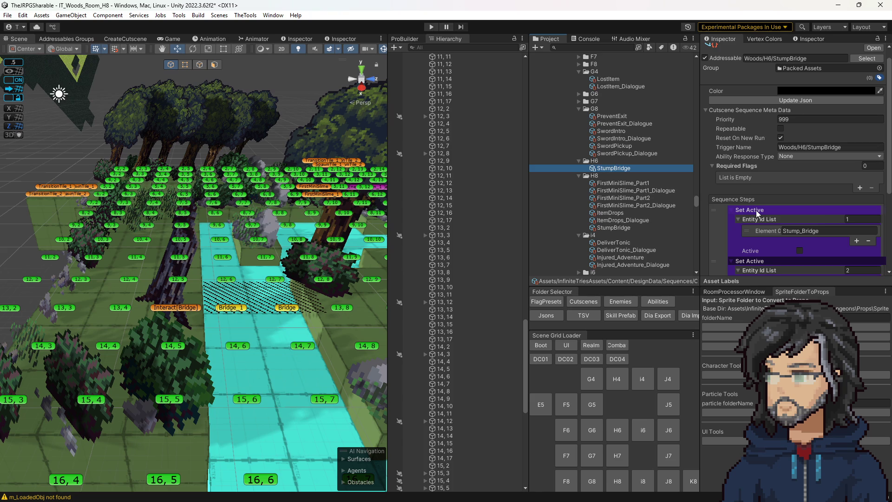
{"action": "scroll", "coordinate": [756, 210], "scroll_direction": "down", "scroll_amount": 4}
{"action": "scroll", "coordinate": [758, 215], "scroll_direction": "up", "scroll_amount": 5}
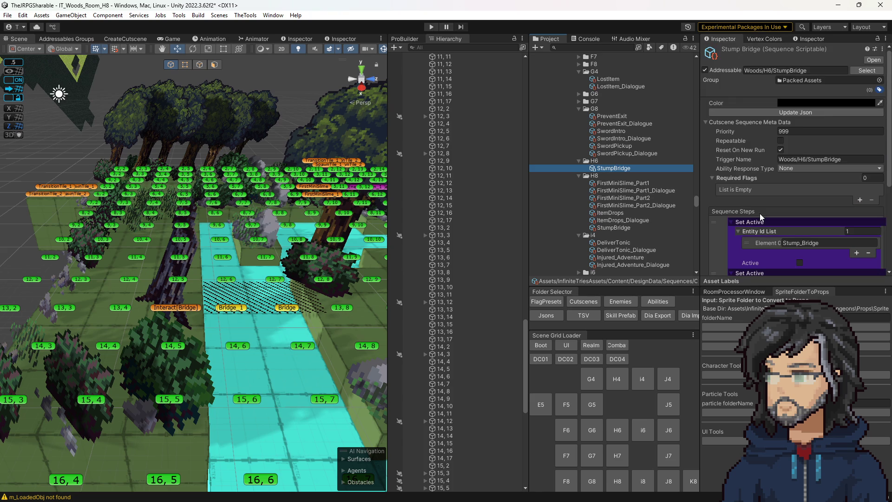
{"action": "scroll", "coordinate": [760, 213], "scroll_direction": "down", "scroll_amount": 5}
{"action": "left_click", "coordinate": [721, 98]}
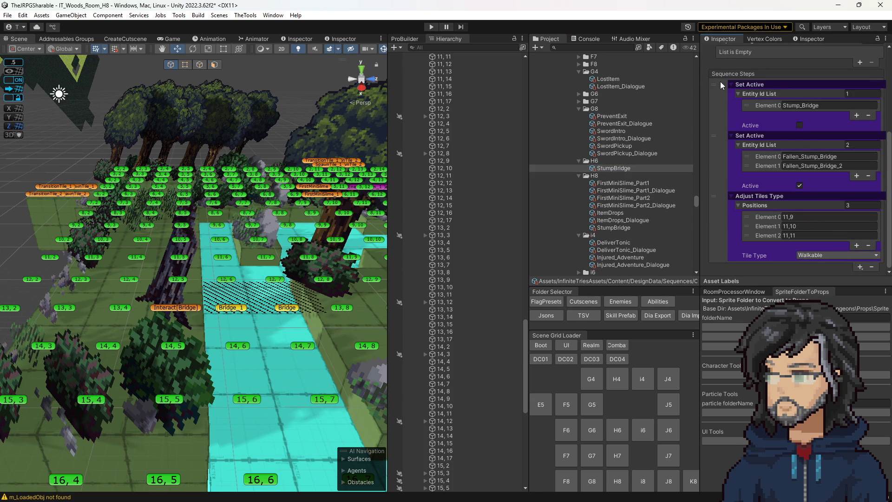
{"action": "left_click", "coordinate": [625, 224]}
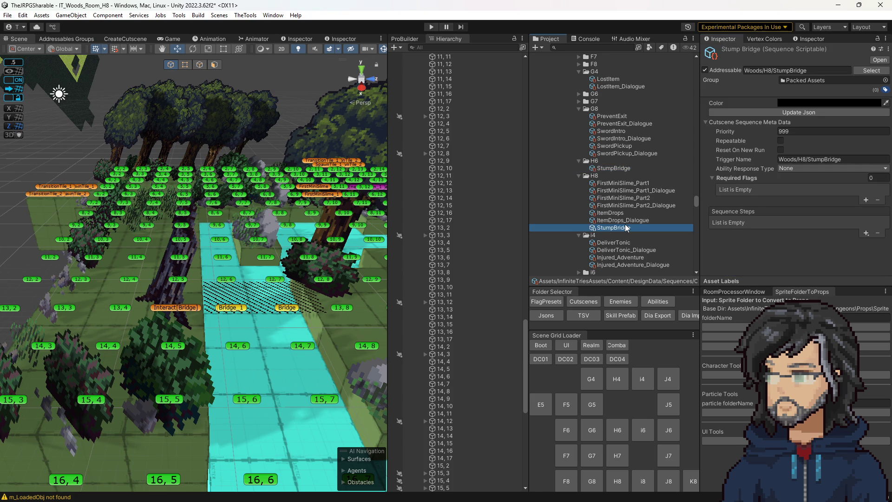
{"action": "left_click", "coordinate": [113, 39]}
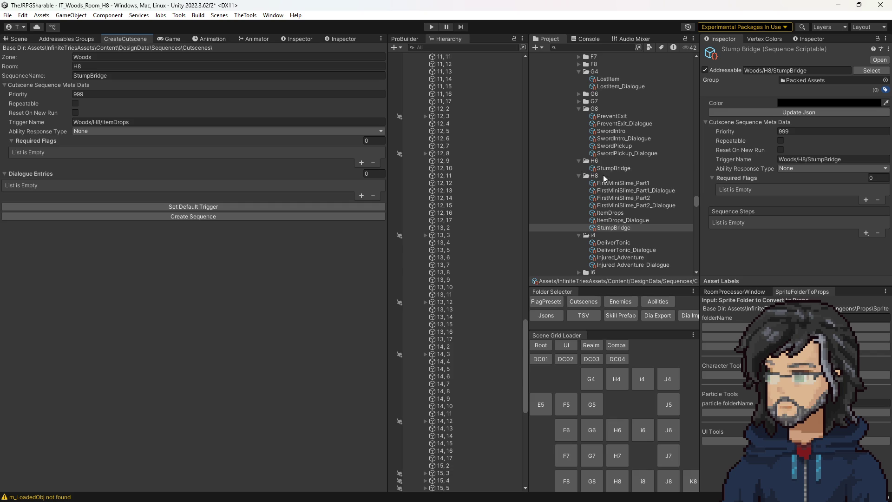
{"action": "left_click", "coordinate": [621, 168]}
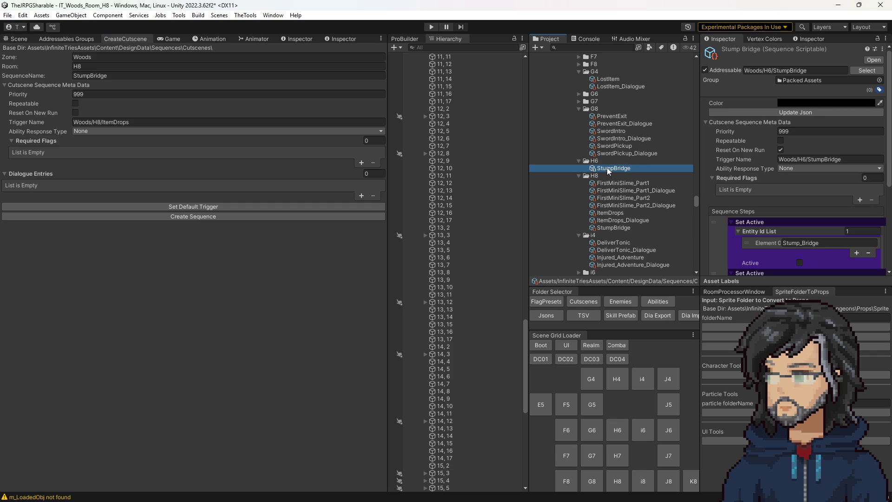
{"action": "left_click", "coordinate": [604, 226]}
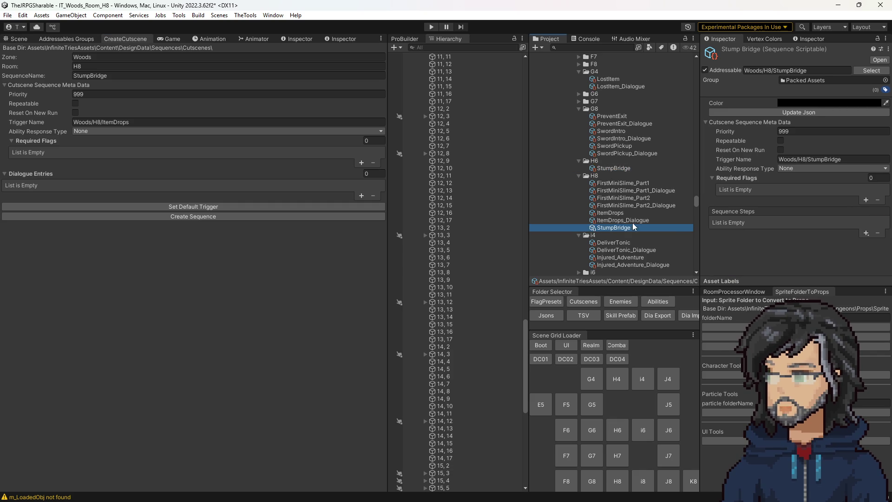
{"action": "left_click", "coordinate": [620, 168]}
{"action": "left_click", "coordinate": [599, 176]}
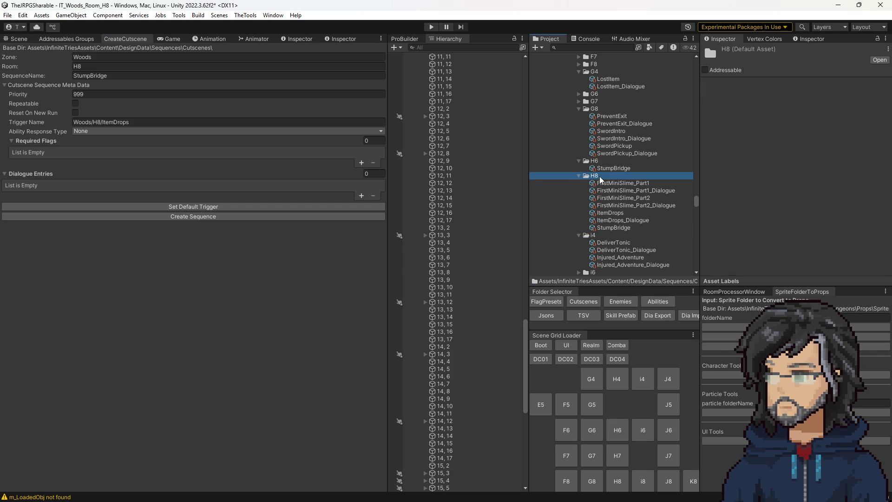
Paste StumpBridge 1 into H8 and compare its trigger name with the original StumpBridge
{"action": "key", "text": "ctrl+v"}
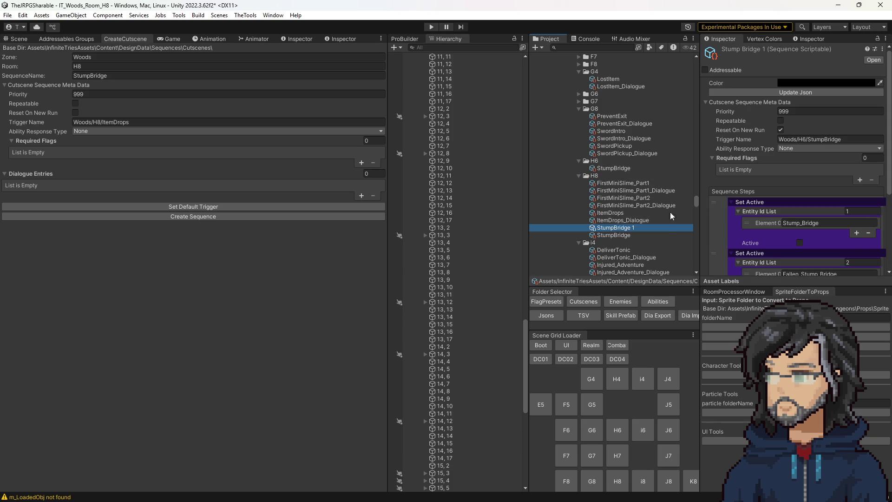
{"action": "left_click", "coordinate": [618, 235]}
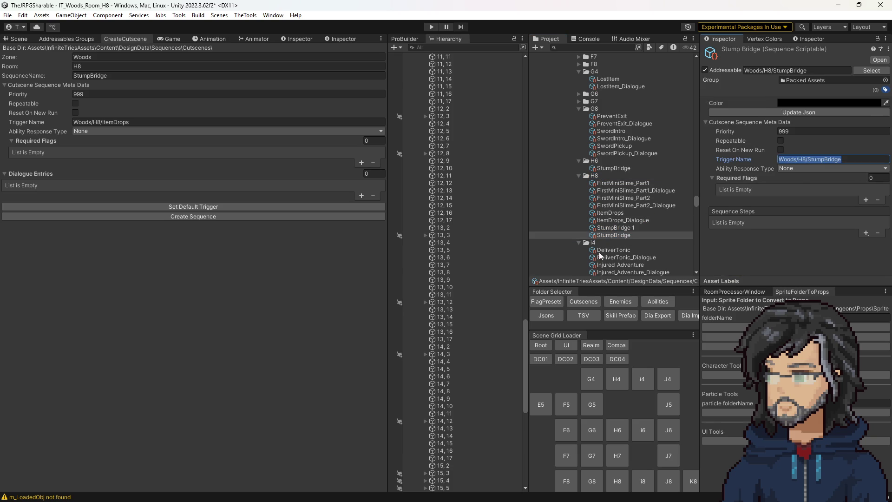
{"action": "left_click", "coordinate": [613, 228]}
{"action": "left_click", "coordinate": [804, 140]}
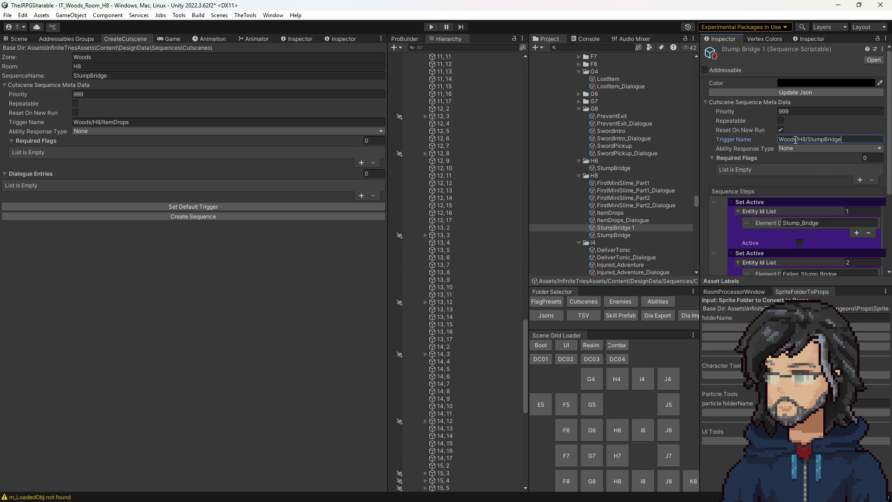
{"action": "left_click", "coordinate": [618, 235]}
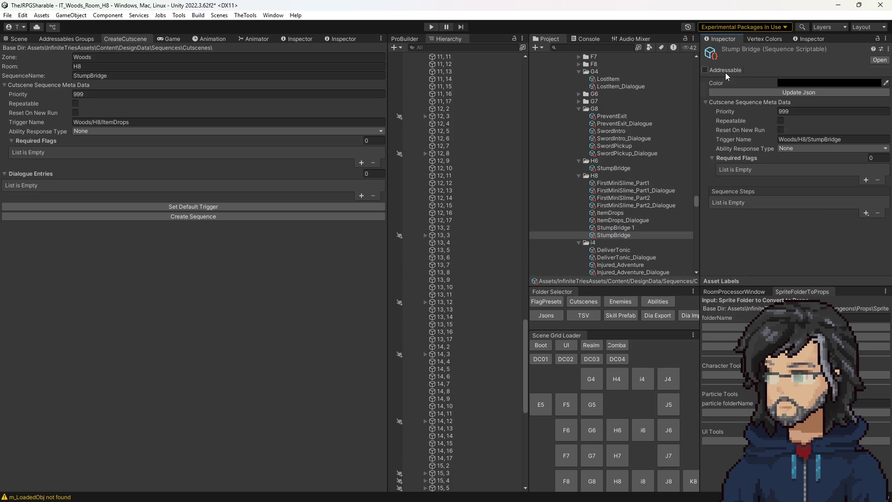
{"action": "left_click", "coordinate": [628, 229]}
{"action": "left_click", "coordinate": [774, 70]}
Review StumpBridge 1's Sequence Steps, then zoom the Scene view to the bridge tiles
{"action": "scroll", "coordinate": [802, 174], "scroll_direction": "down", "scroll_amount": 3}
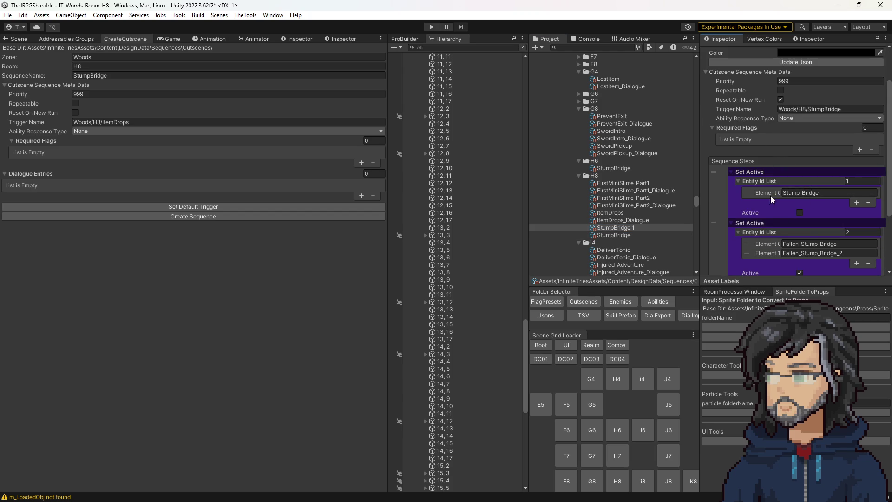
{"action": "scroll", "coordinate": [803, 181], "scroll_direction": "down", "scroll_amount": 5}
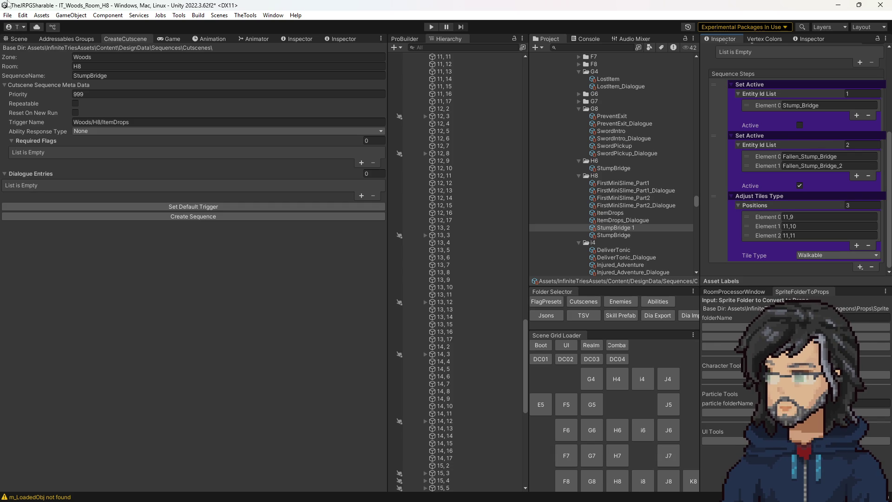
{"action": "left_click", "coordinate": [21, 40]}
{"action": "scroll", "coordinate": [251, 307], "scroll_direction": "up", "scroll_amount": 5}
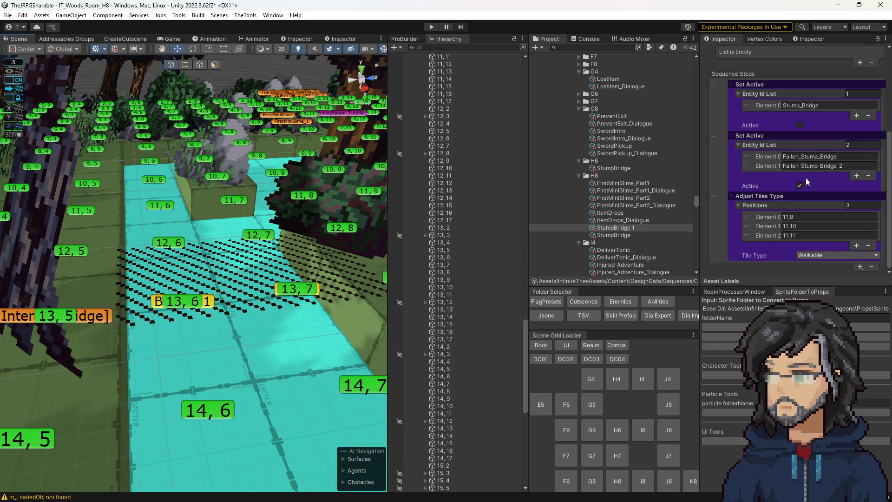
Enter 13,5, 13,6 and 13,7 as the walkable tile positions in StumpBridge 1
{"action": "left_click", "coordinate": [791, 216]}
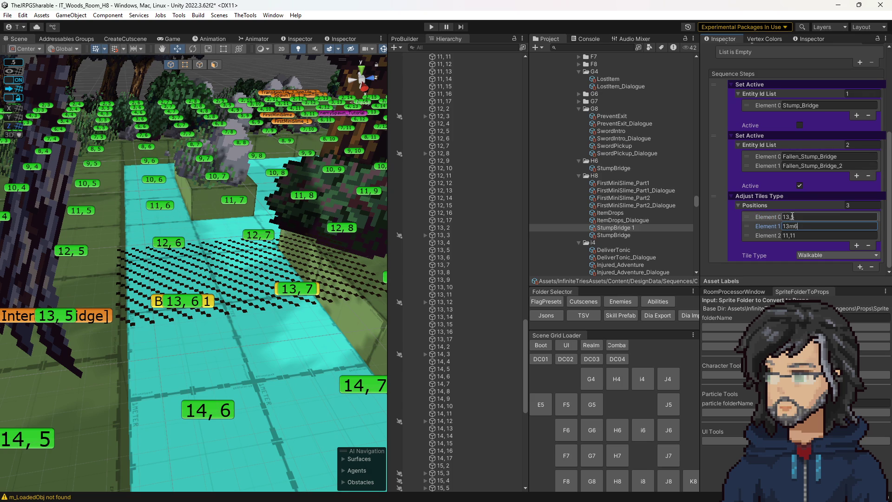
{"action": "key", "text": "Tab"}
{"action": "type", "text": "13"}
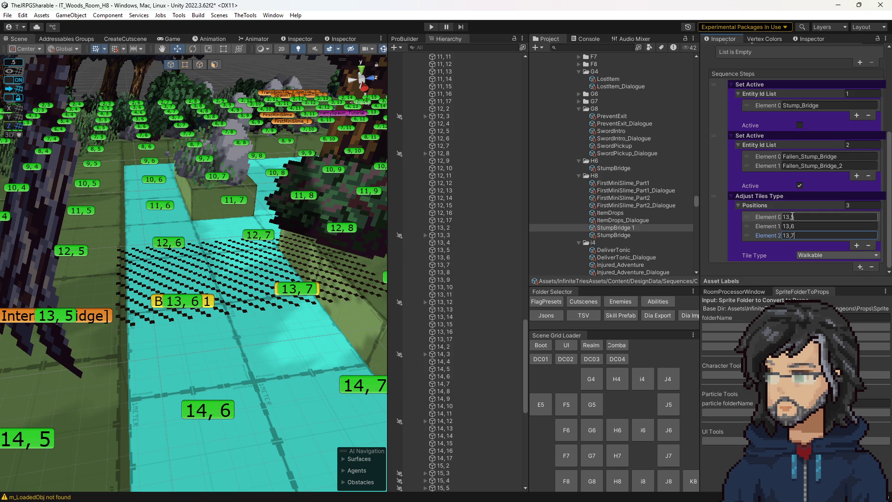
{"action": "scroll", "coordinate": [314, 235], "scroll_direction": "down", "scroll_amount": 5}
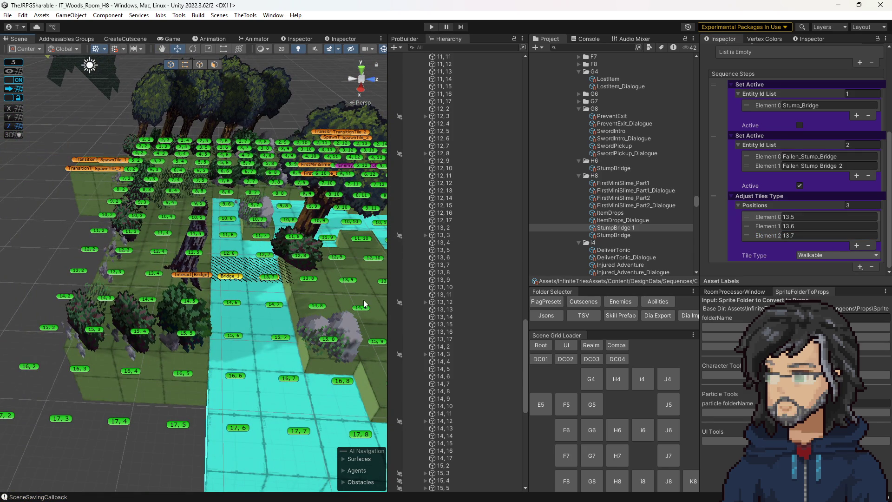
Compare the Bridge_1 and Bridge Entity Ids with the StumpBridge 1 sequence
{"action": "left_click", "coordinate": [241, 280]}
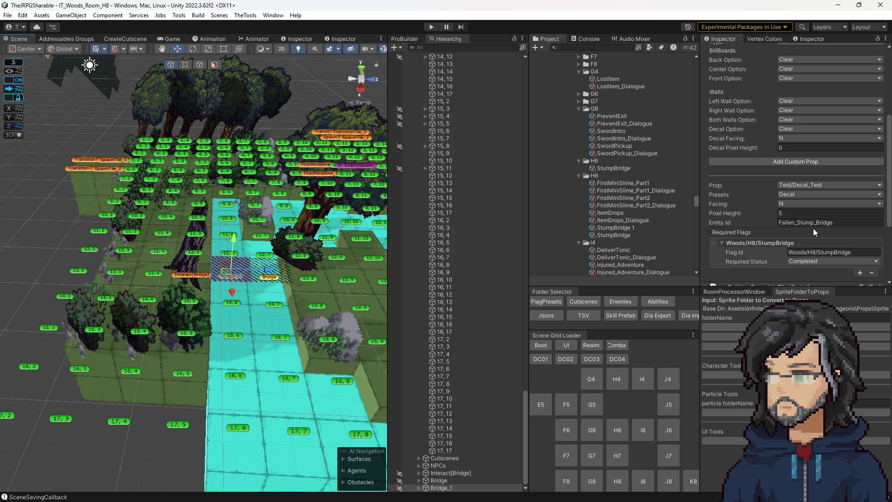
{"action": "key", "text": "f"}
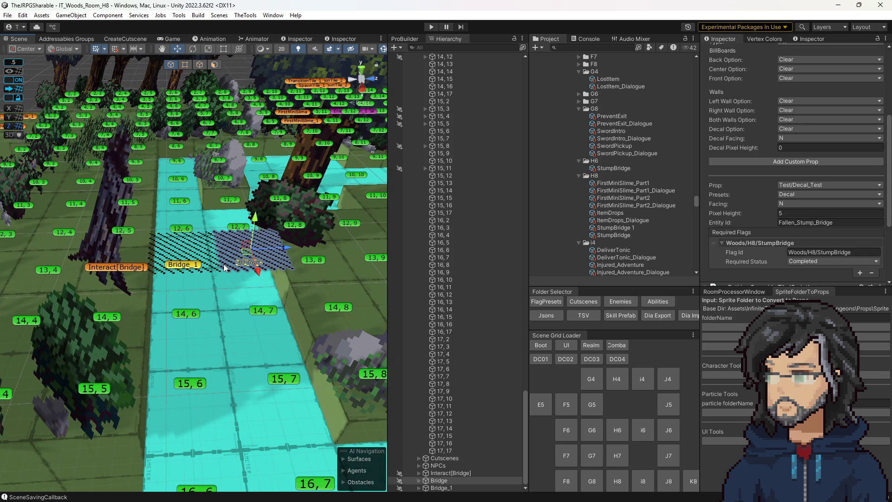
{"action": "left_click", "coordinate": [198, 268]}
{"action": "left_click", "coordinate": [261, 267]}
{"action": "left_click", "coordinate": [842, 223]}
{"action": "left_click", "coordinate": [842, 223]}
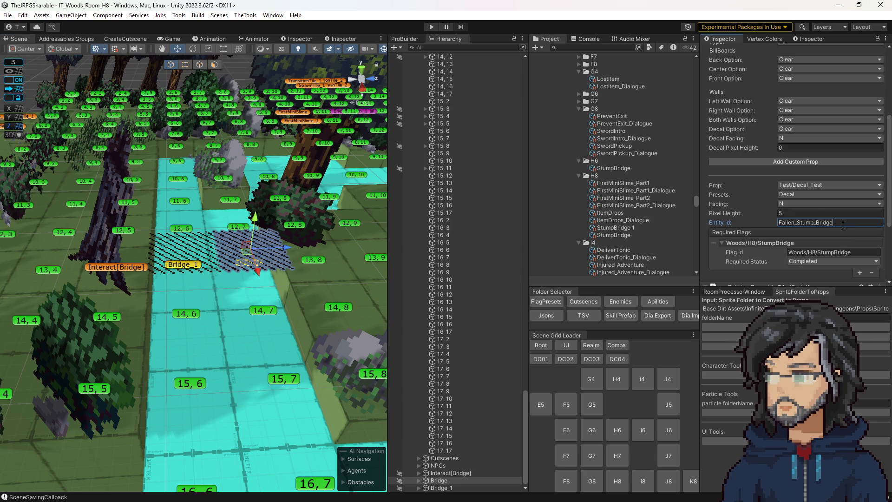
{"action": "left_click", "coordinate": [611, 228]}
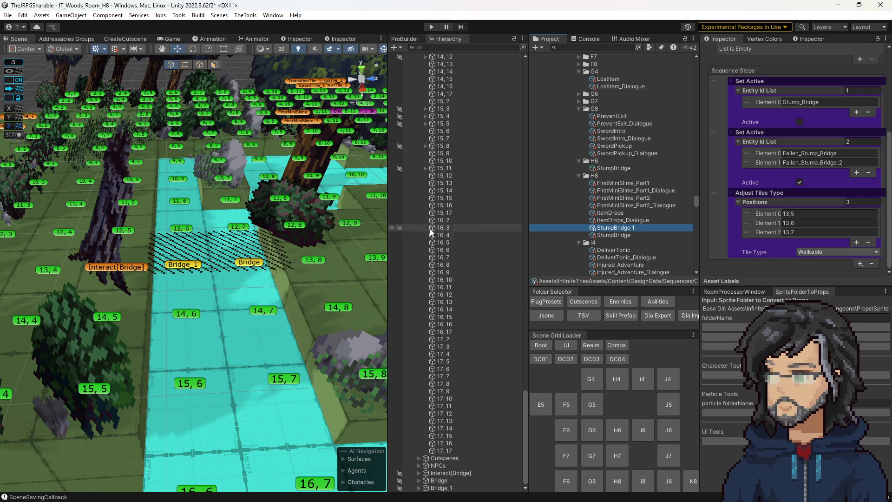
{"action": "left_click", "coordinate": [257, 268]}
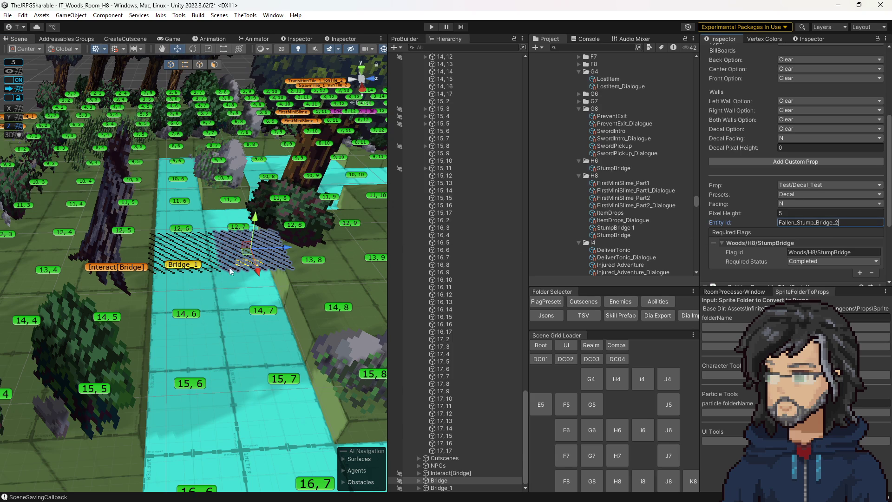
{"action": "left_click", "coordinate": [623, 228]}
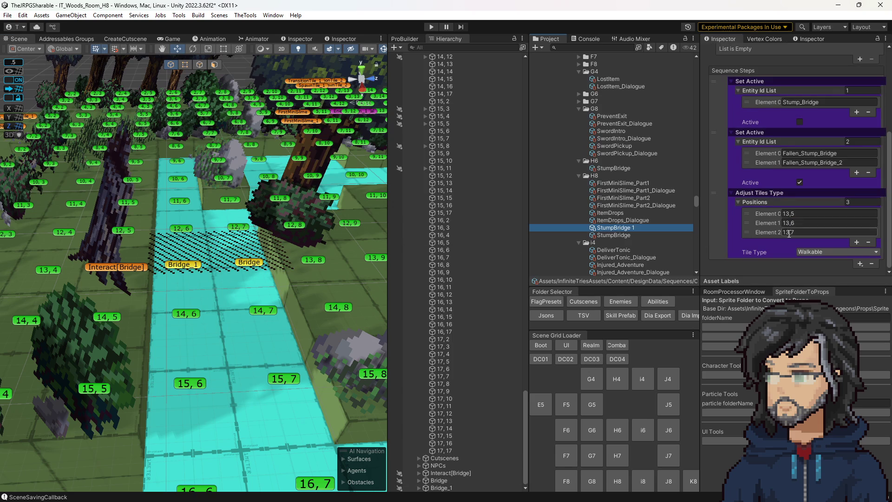
{"action": "scroll", "coordinate": [756, 223], "scroll_direction": "up", "scroll_amount": 5}
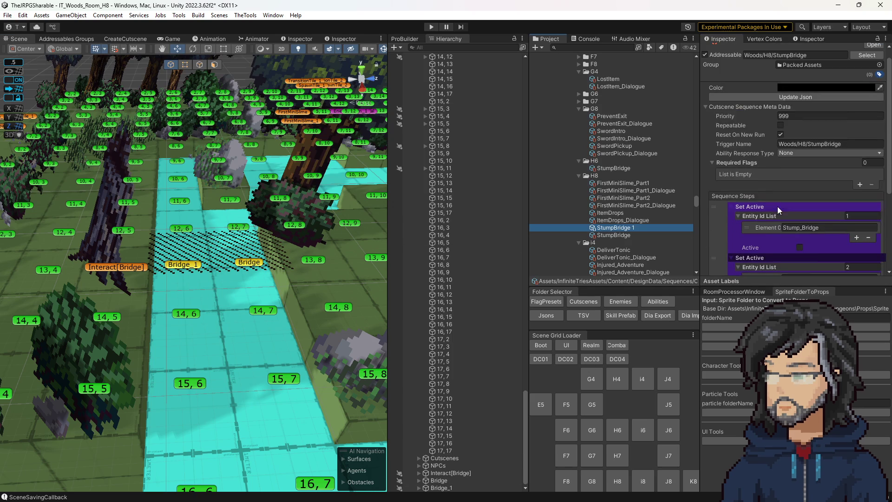
Rename the old StumpBridge to StumpBridge_todelete and StumpBridge 1 to StumpBridge
{"action": "left_click", "coordinate": [633, 231]}
{"action": "left_click", "coordinate": [641, 235]}
{"action": "left_click", "coordinate": [640, 235]}
{"action": "type", "text": "_todelet"}
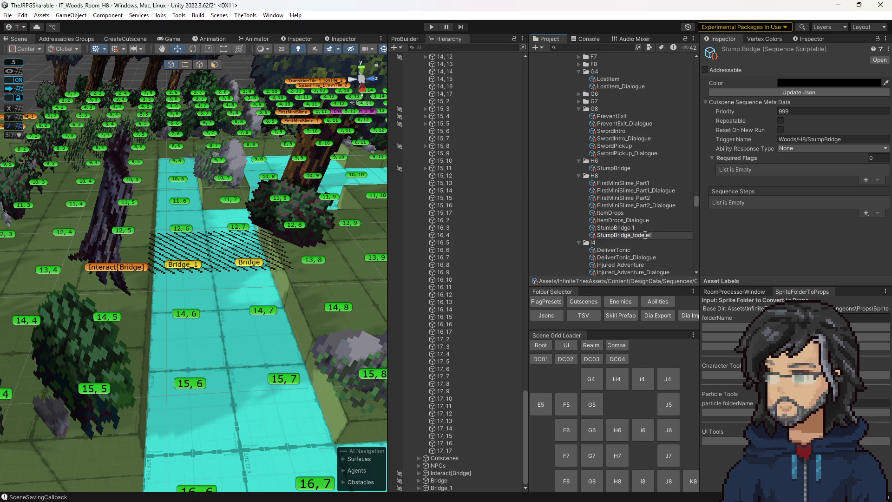
{"action": "type", "text": "e"}
{"action": "key", "text": "Return"}
{"action": "left_click", "coordinate": [634, 228]}
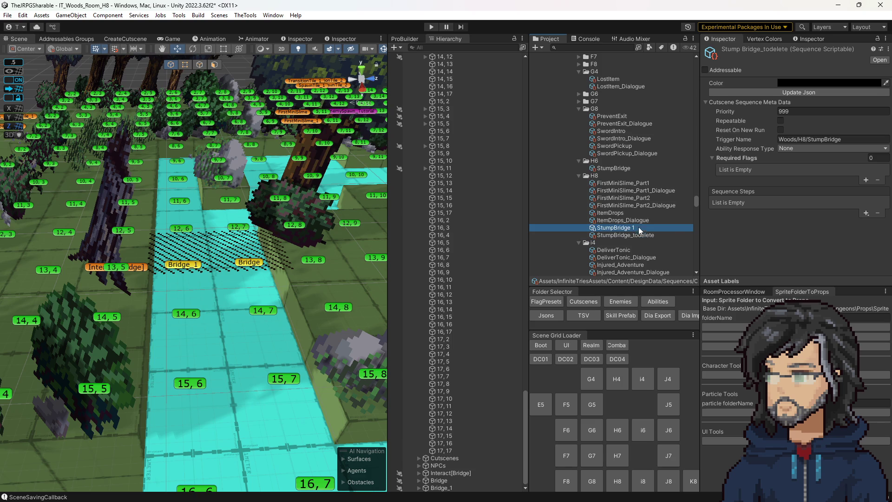
{"action": "left_click", "coordinate": [634, 228]}
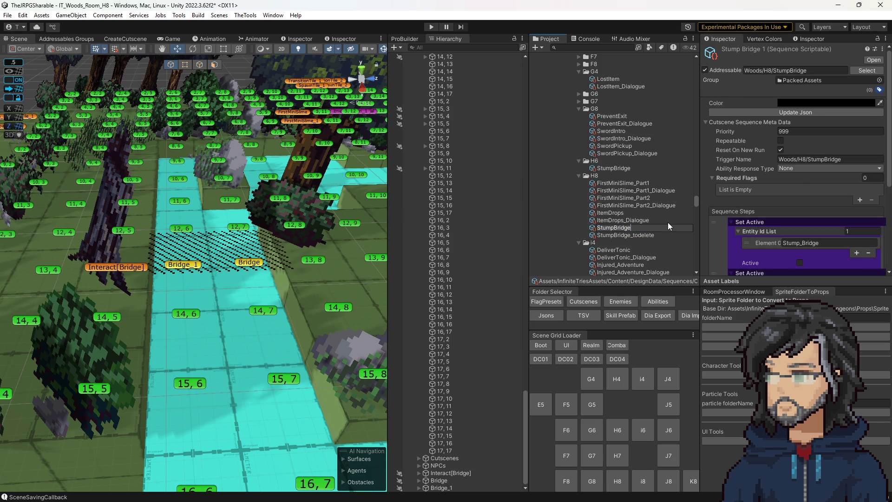
{"action": "key", "text": "Return"}
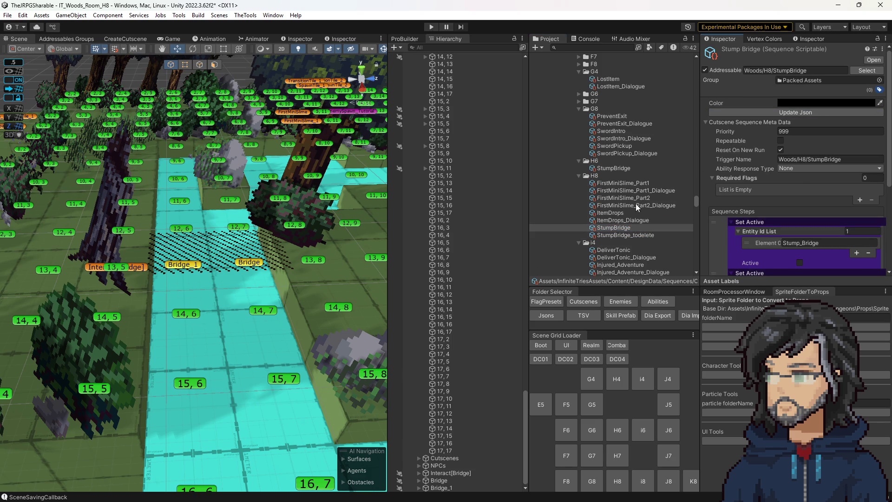
{"action": "scroll", "coordinate": [244, 216], "scroll_direction": "down", "scroll_amount": 5}
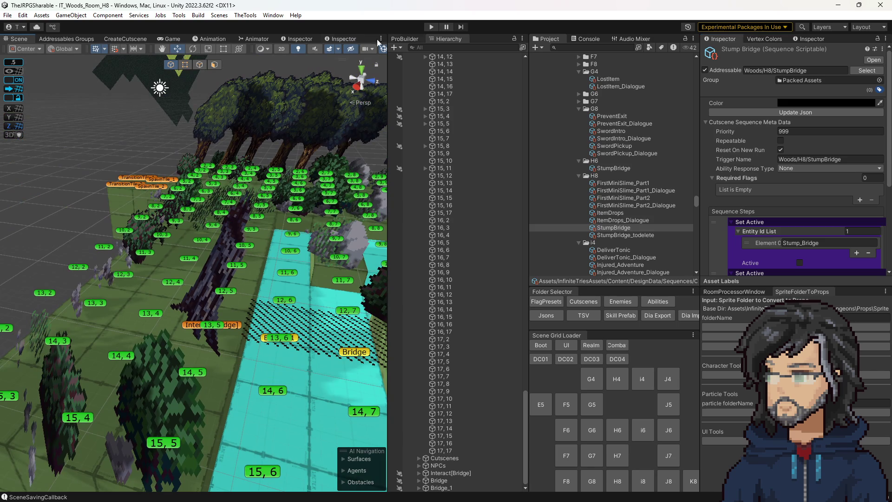
{"action": "left_click", "coordinate": [432, 27]}
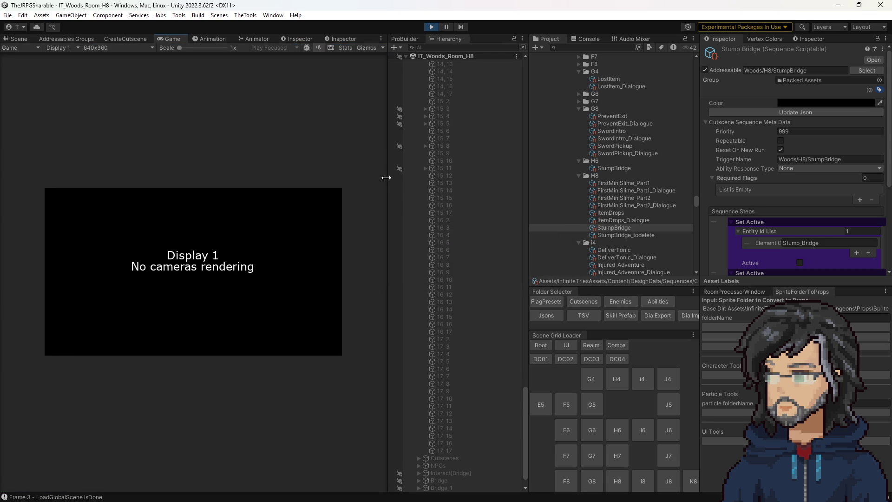
{"action": "left_click_drag", "start_coordinate": [386, 178], "coordinate": [613, 183]}
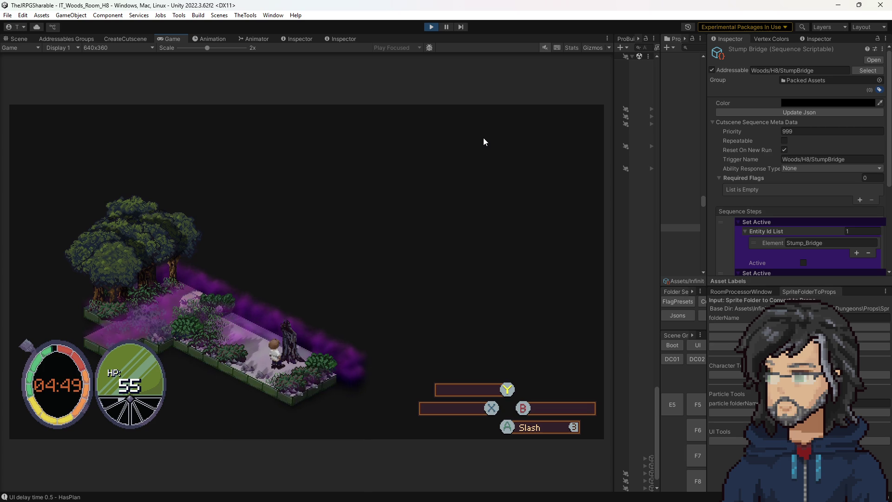
{"action": "left_click", "coordinate": [431, 26]}
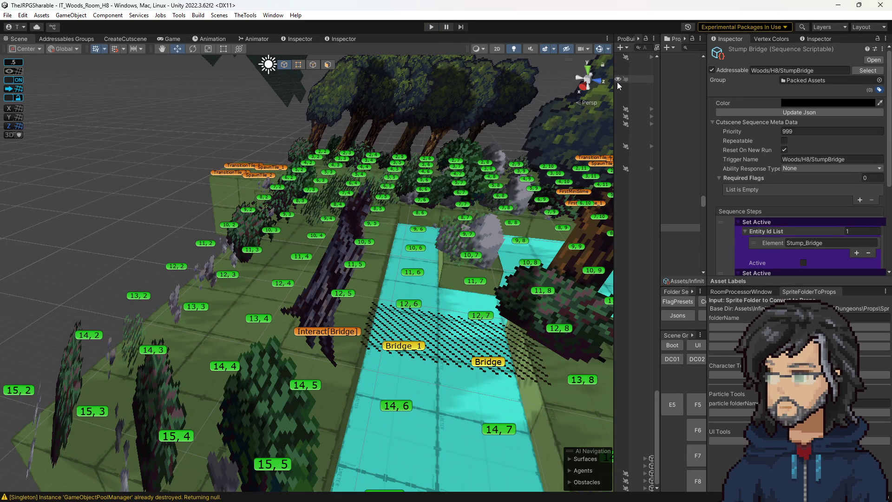
{"action": "left_click_drag", "start_coordinate": [616, 85], "coordinate": [514, 84]}
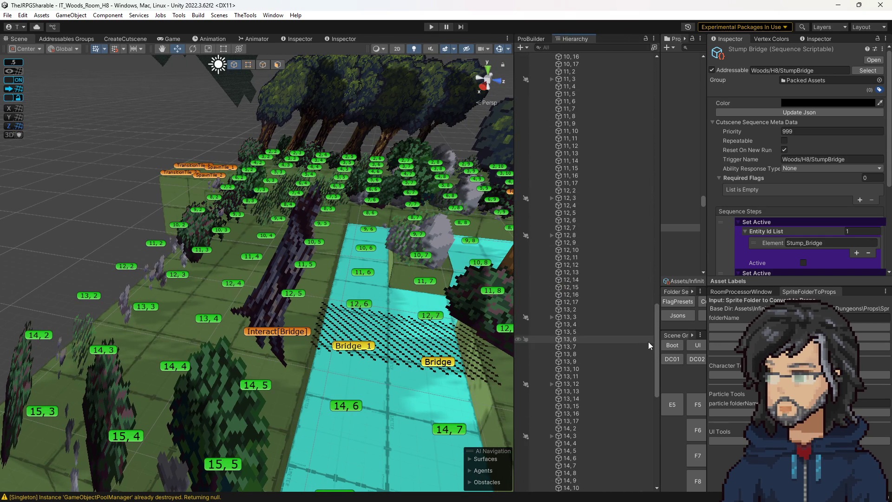
{"action": "left_click_drag", "start_coordinate": [656, 341], "coordinate": [656, 52]}
{"action": "left_click", "coordinate": [570, 64]}
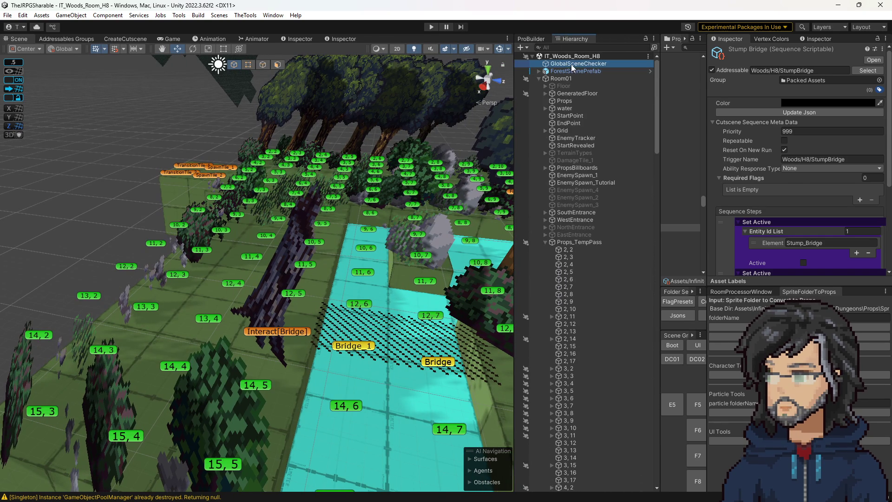
Assign the 6_AfterMace flag preset to GlobalSceneChecker's Scene Flags Preset
{"action": "left_click", "coordinate": [796, 188]}
{"action": "left_click_drag", "start_coordinate": [660, 186], "coordinate": [564, 191]}
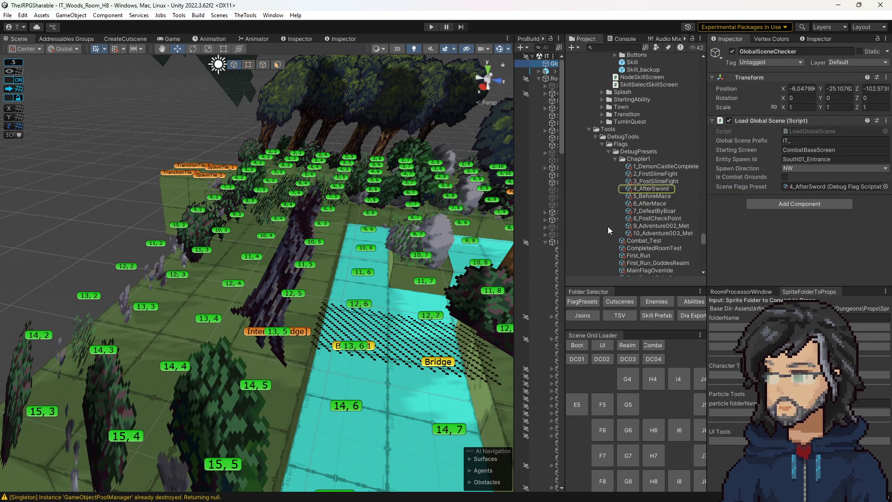
{"action": "mouse_move", "coordinate": [650, 203]}
{"action": "left_mouse_down"}
{"action": "mouse_move", "coordinate": [813, 199]}
{"action": "mouse_move", "coordinate": [810, 187]}
{"action": "left_mouse_up"}
{"action": "mouse_move", "coordinate": [320, 199]}
{"action": "left_mouse_down"}
{"action": "mouse_move", "coordinate": [319, 221]}
{"action": "mouse_move", "coordinate": [322, 214]}
{"action": "left_mouse_up"}
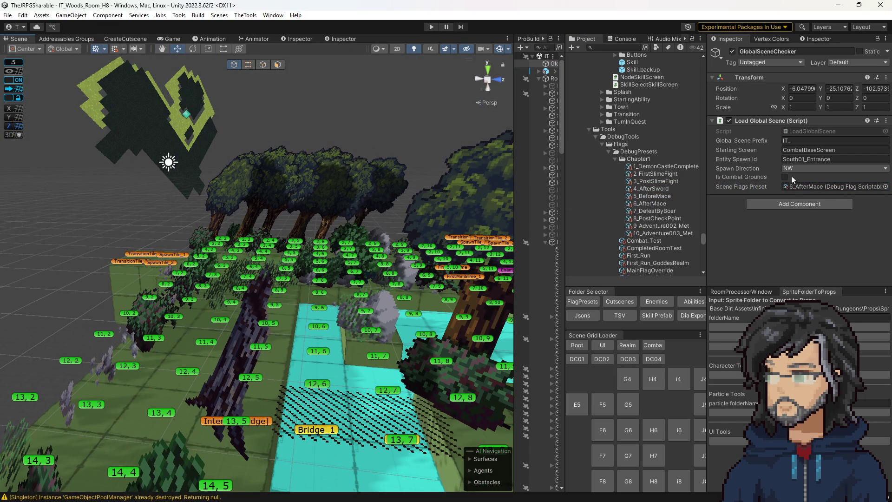
Playtest the Woods H8 room in an enlarged game view, then stop
{"action": "left_click", "coordinate": [431, 26]}
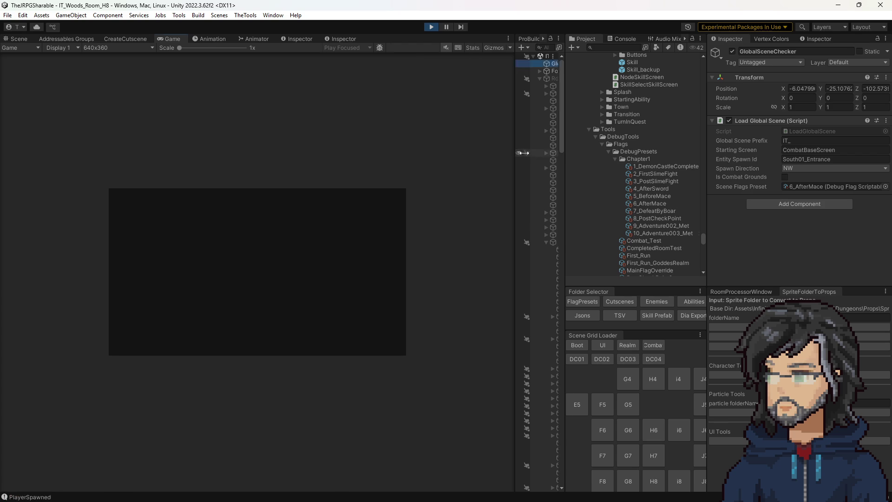
{"action": "left_click_drag", "start_coordinate": [516, 153], "coordinate": [688, 167]}
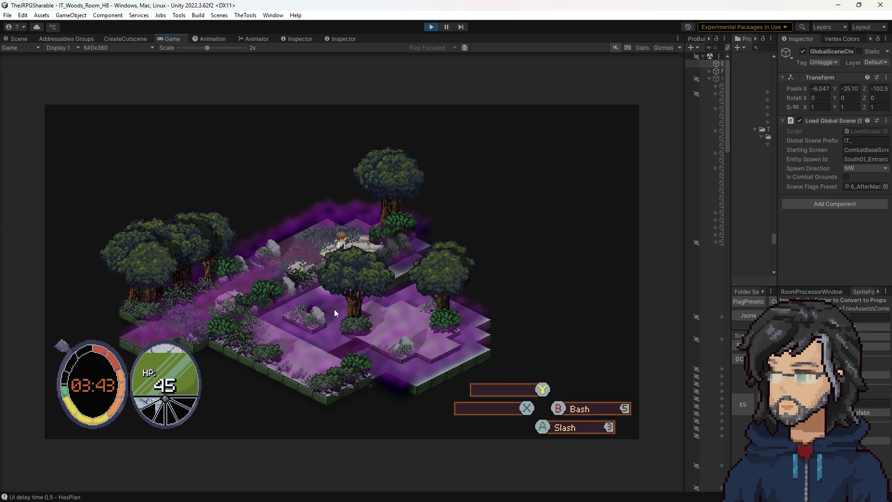
{"action": "left_click", "coordinate": [431, 27]}
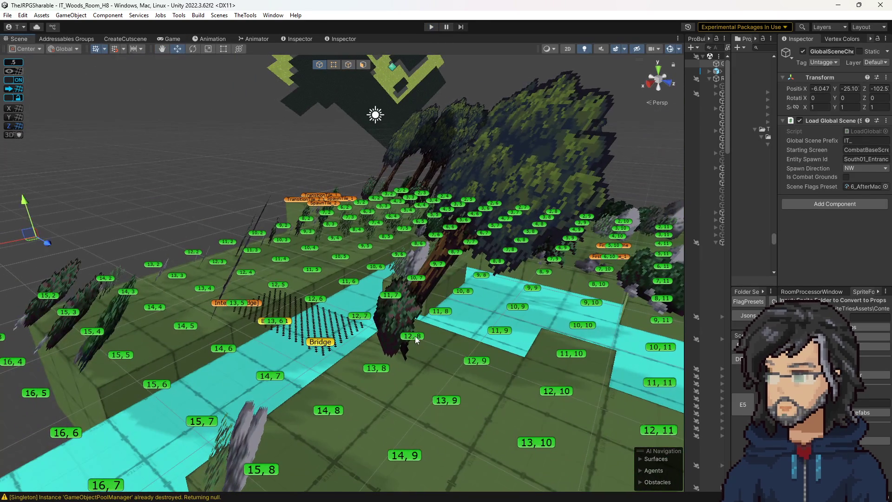
Set tile 12,8's centre prop to Trees/86_RoundTree
{"action": "left_click", "coordinate": [414, 335]}
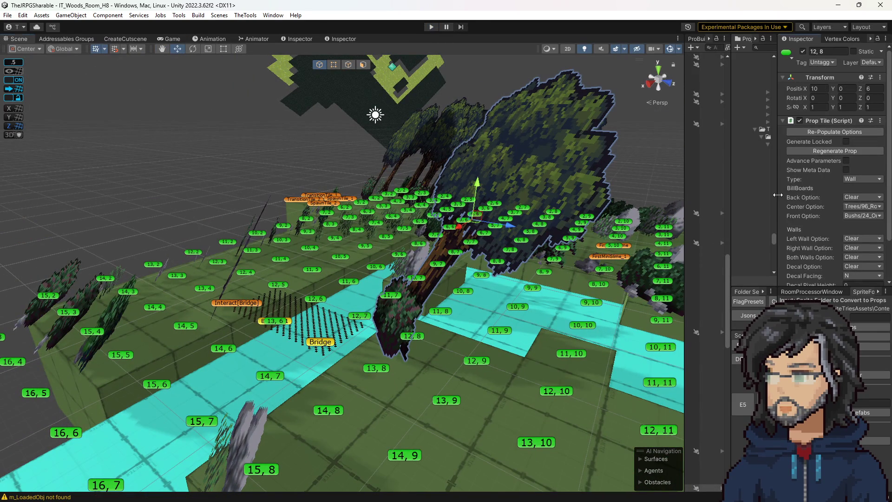
{"action": "left_click_drag", "start_coordinate": [778, 194], "coordinate": [748, 195]}
{"action": "left_click", "coordinate": [847, 206]}
{"action": "mouse_move", "coordinate": [854, 330]}
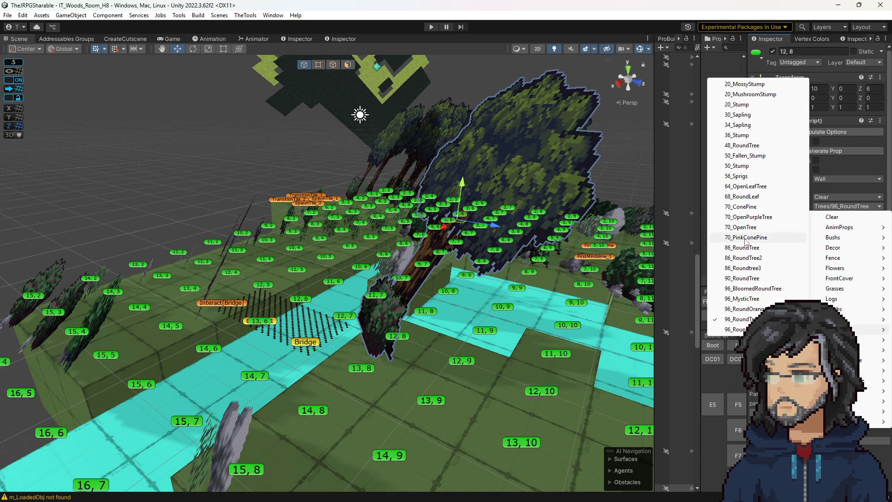
{"action": "left_click", "coordinate": [743, 248]}
{"action": "left_click_drag", "start_coordinate": [586, 297], "coordinate": [550, 297]}
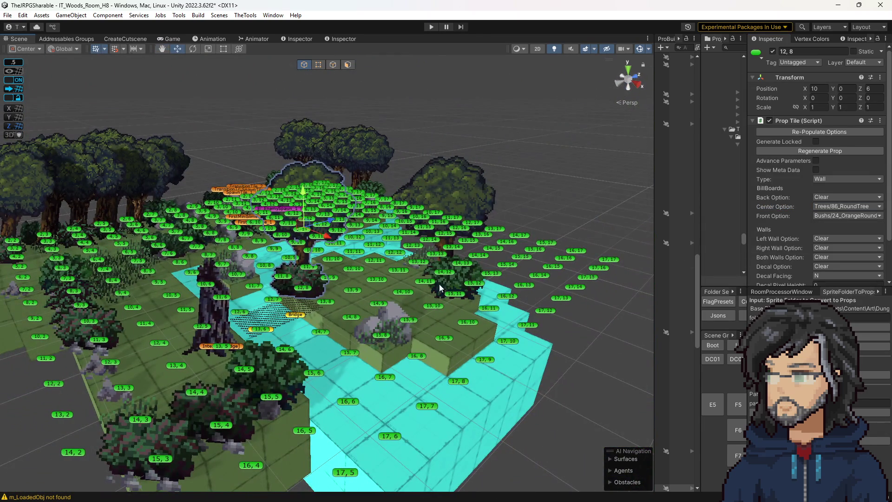
Set tile 14,12's centre prop to Trees/96_RoundTree2
{"action": "left_click", "coordinate": [450, 276]}
{"action": "left_click", "coordinate": [846, 215]}
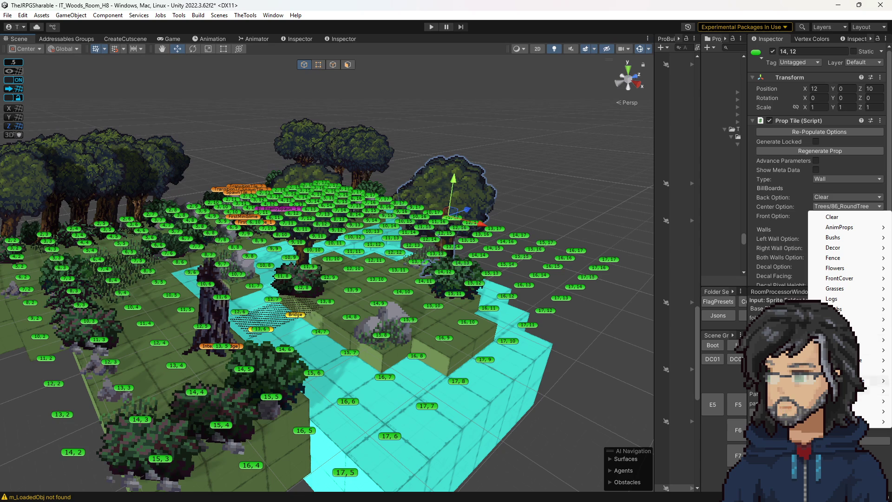
{"action": "mouse_move", "coordinate": [836, 330]}
{"action": "left_click", "coordinate": [735, 330]}
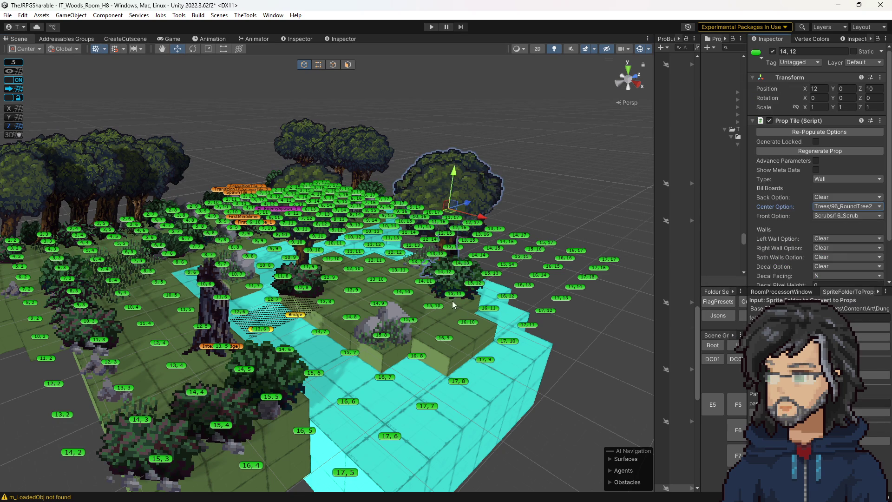
{"action": "scroll", "coordinate": [413, 339], "scroll_direction": "up", "scroll_amount": 6}
{"action": "scroll", "coordinate": [413, 340], "scroll_direction": "down", "scroll_amount": 5}
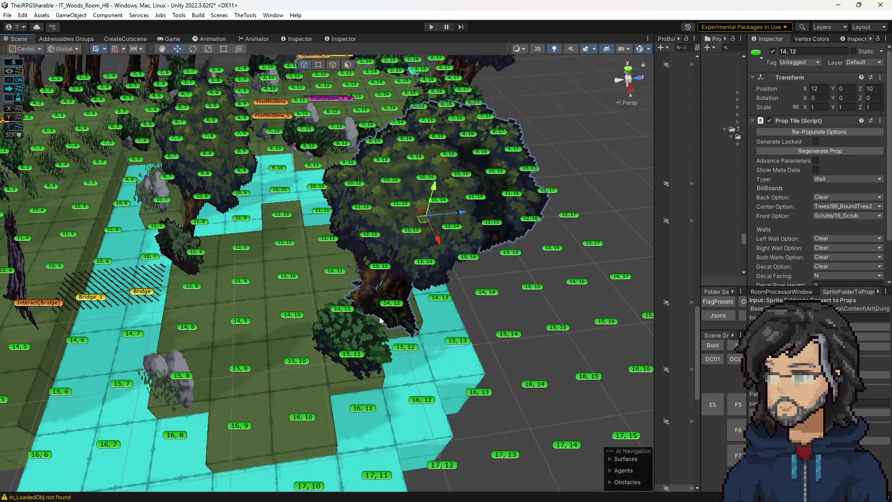
Set tile 15,11's back prop to Trees/96_RoundTree, save, and start a playtest
{"action": "left_click", "coordinate": [380, 320]}
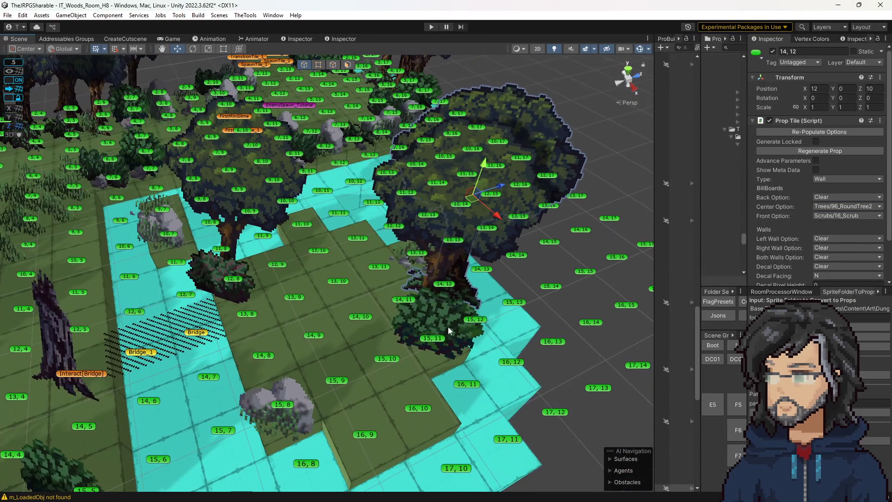
{"action": "left_click", "coordinate": [828, 205]}
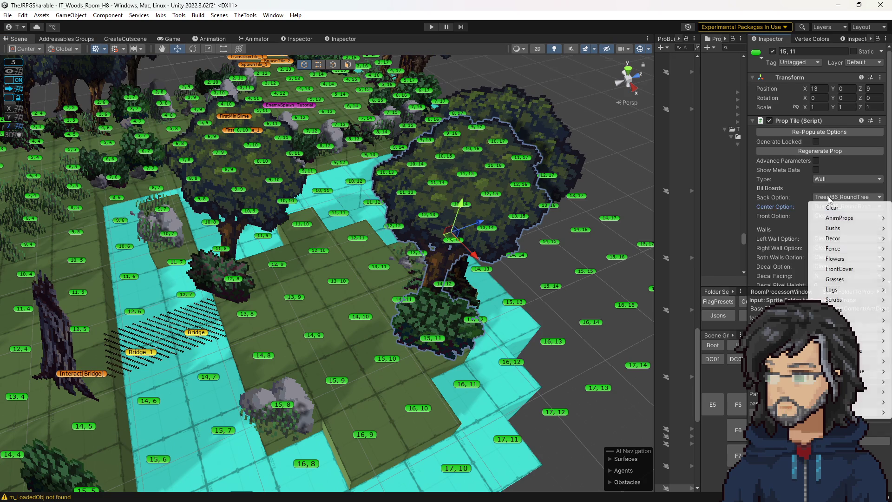
{"action": "mouse_move", "coordinate": [836, 320]}
{"action": "left_click", "coordinate": [755, 310]}
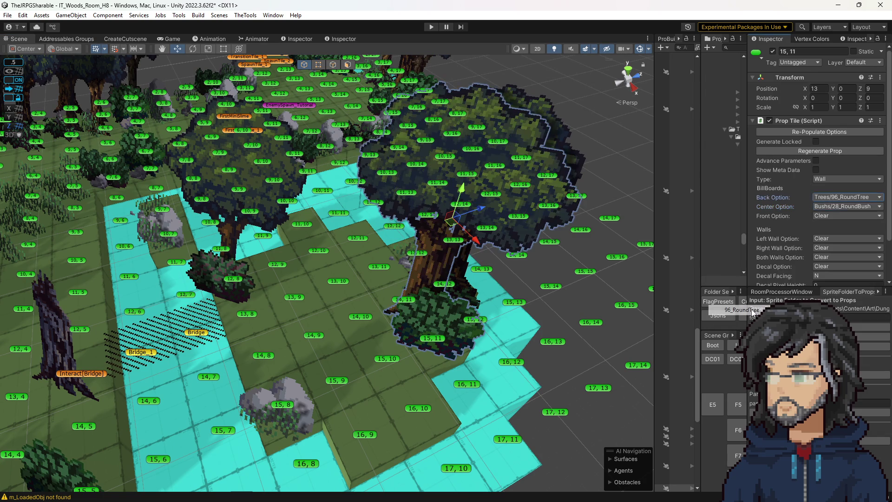
{"action": "key", "text": "ctrl+s"}
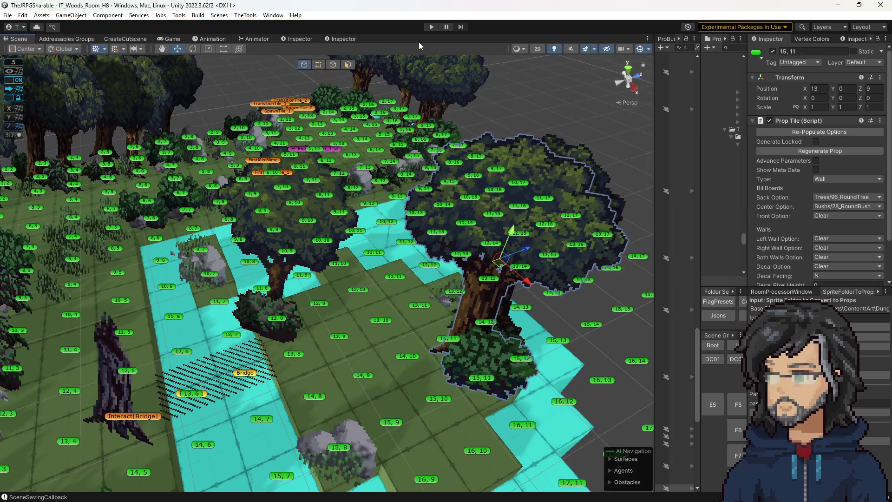
{"action": "left_click", "coordinate": [431, 27]}
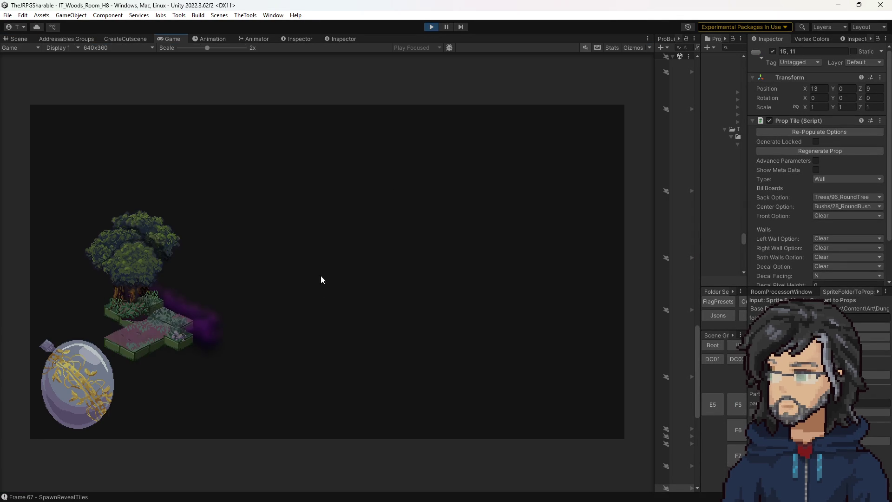
Walk the player right past the hooded figure and up into the next room section
{"action": "key", "text": "d"}
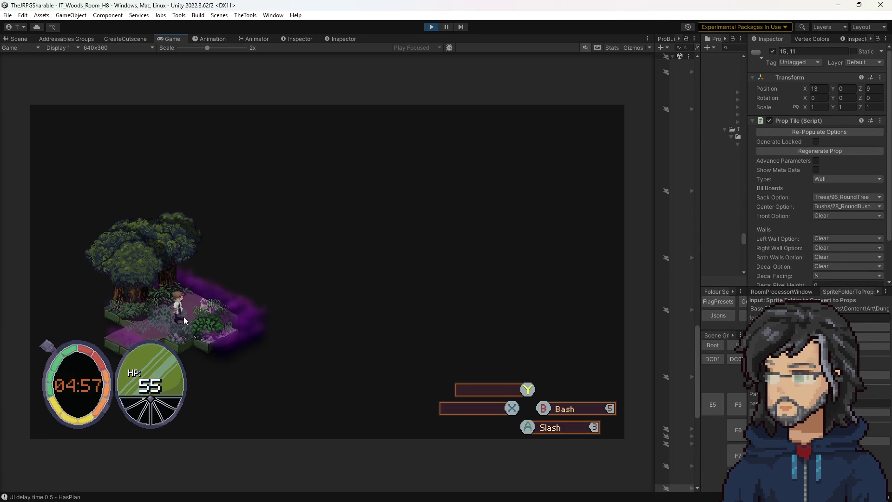
{"action": "key", "text": "d"}
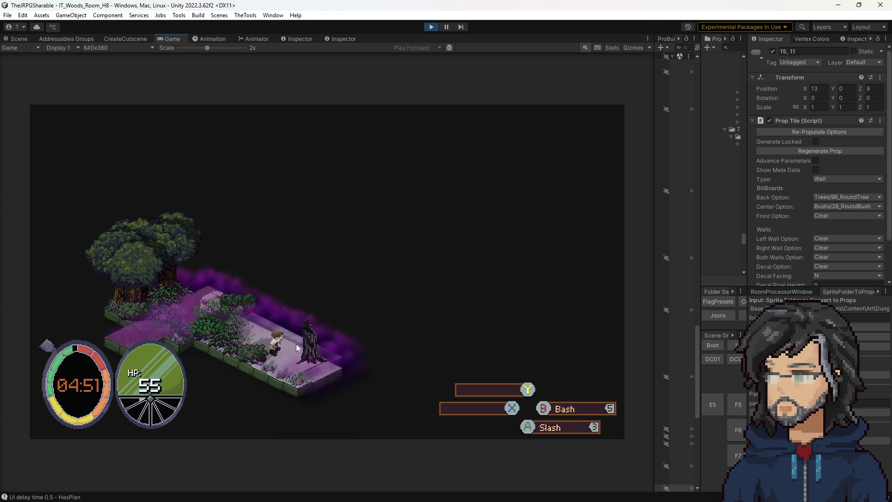
{"action": "key", "text": "w"}
{"action": "key", "text": "w"}
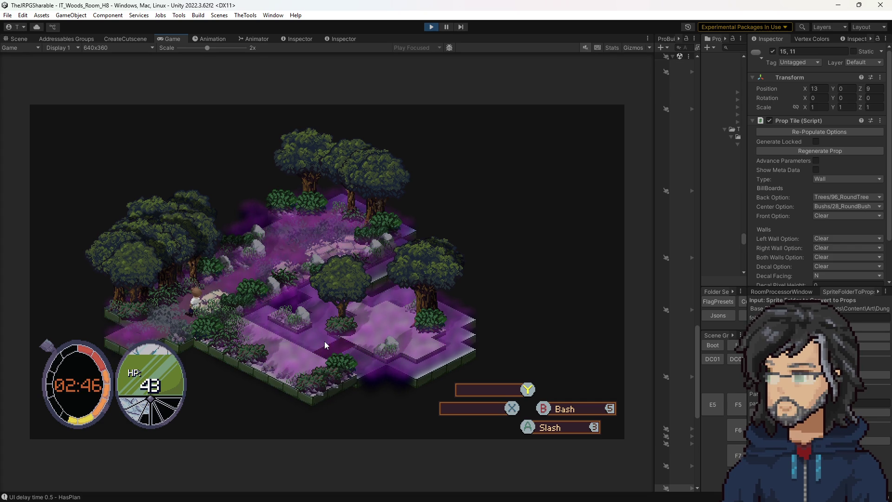
Walk the character up the path and around the trees of the clearing
{"action": "key", "text": "Up"}
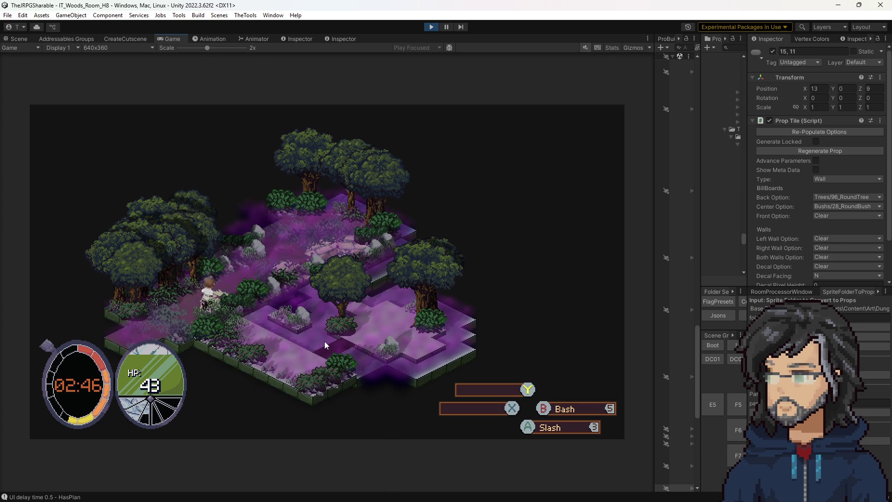
{"action": "key", "text": "Up"}
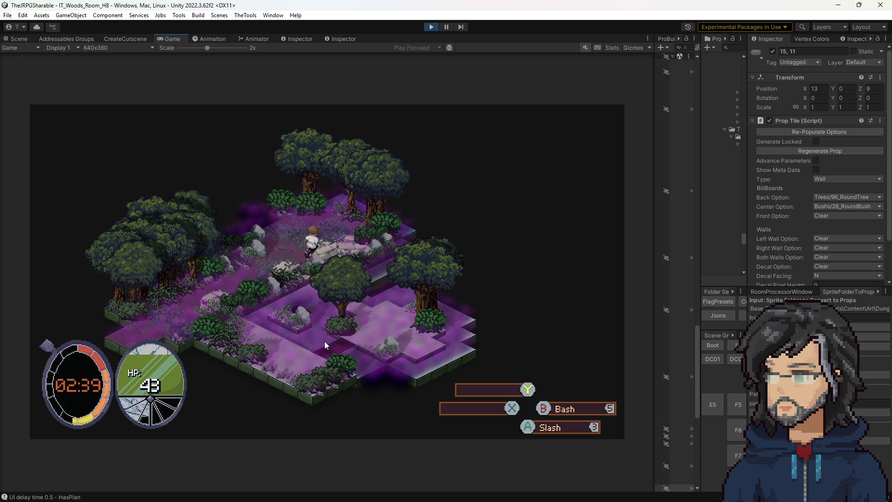
{"action": "key", "text": "Down"}
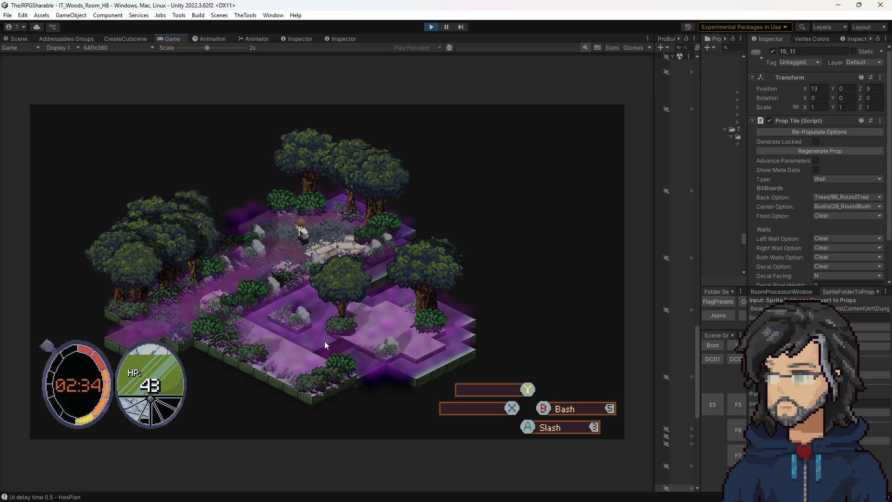
{"action": "key", "text": "Down"}
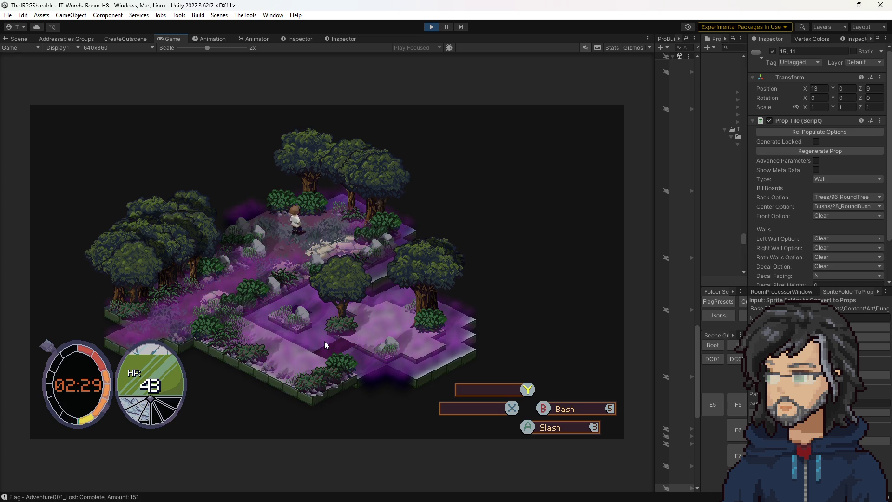
{"action": "key", "text": "Right"}
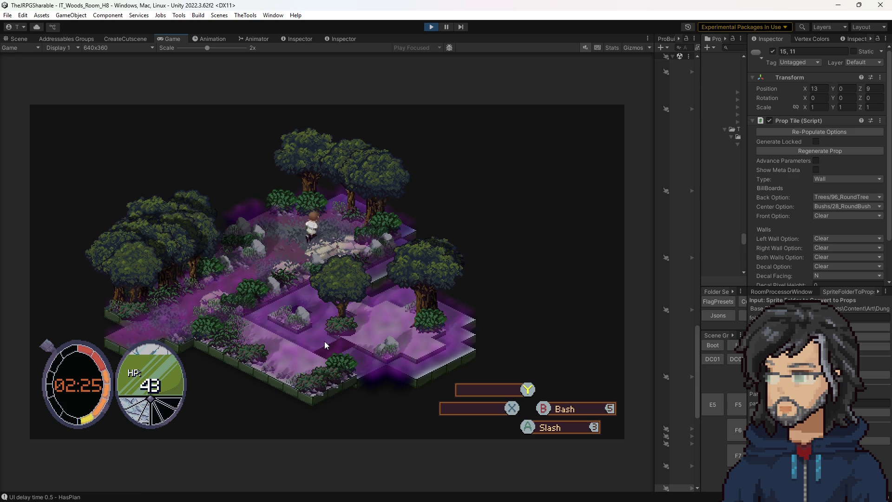
{"action": "key", "text": "Left"}
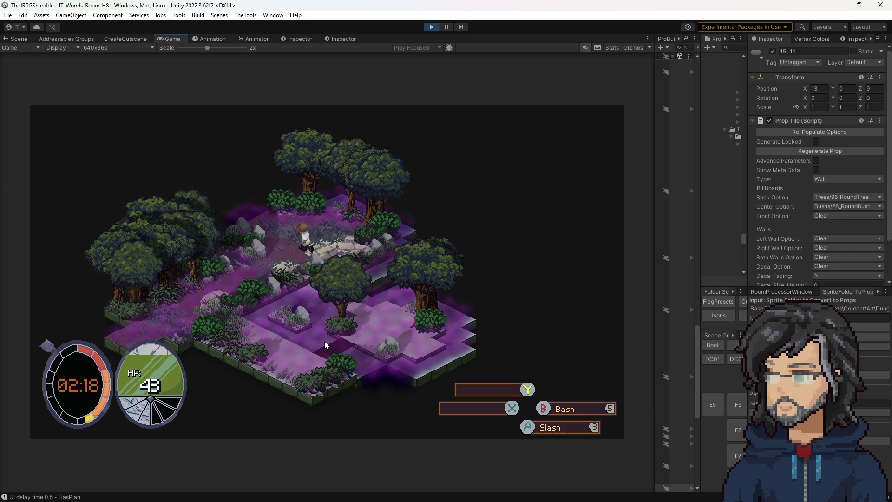
{"action": "key", "text": "Up"}
{"action": "key", "text": "Right"}
{"action": "key", "text": "Left"}
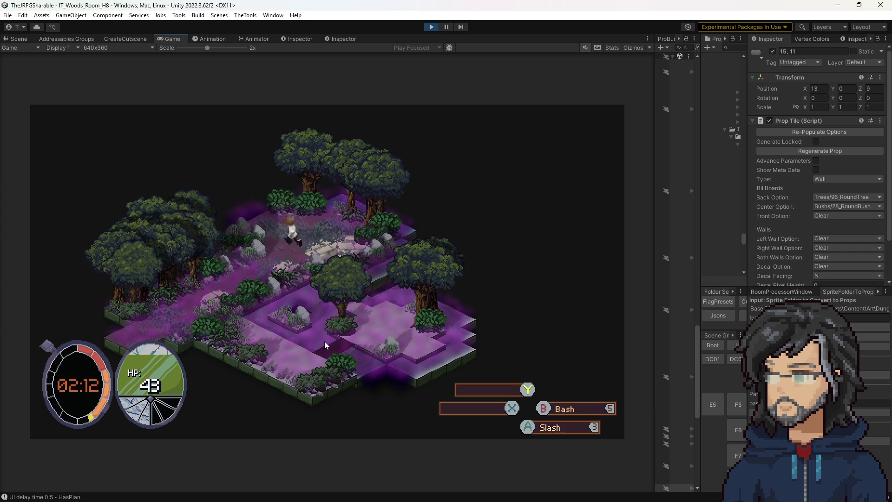
{"action": "key", "text": "Up"}
{"action": "key", "text": "Up"}
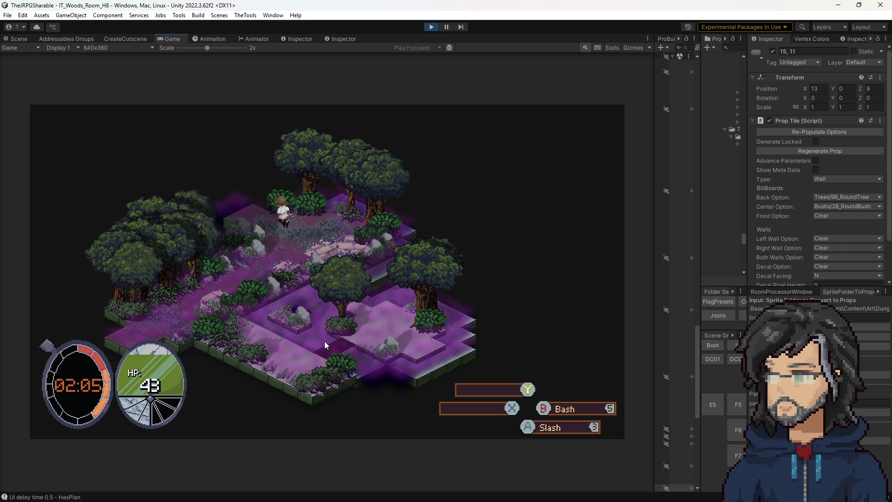
Walk around the upper path and onto the raised ground, then stop play mode
{"action": "key", "text": "Right"}
{"action": "key", "text": "Down"}
{"action": "key", "text": "Down"}
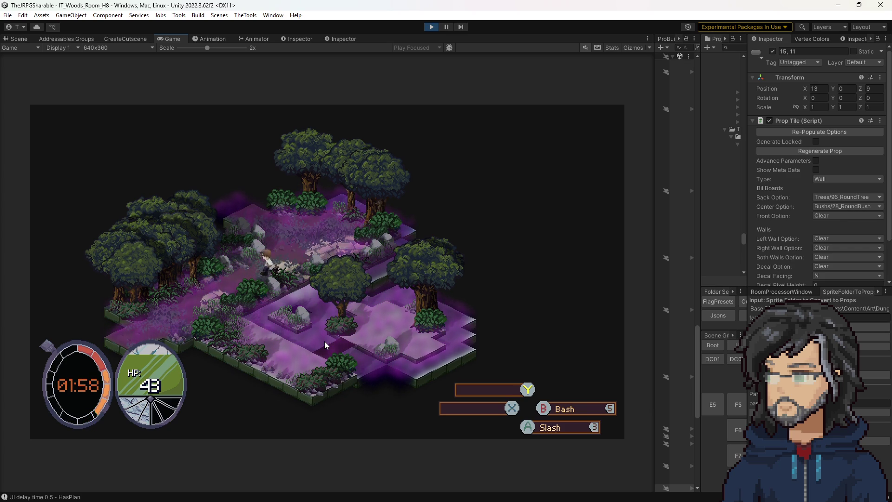
{"action": "key", "text": "Up"}
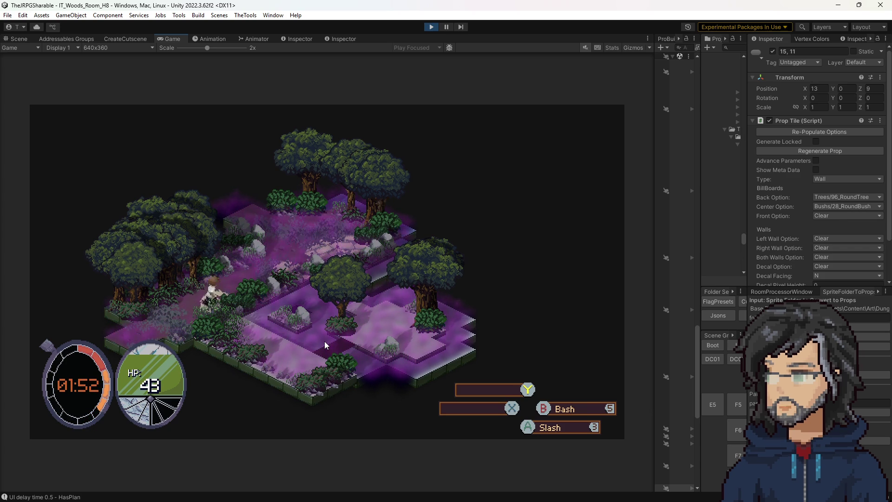
{"action": "key", "text": "Up"}
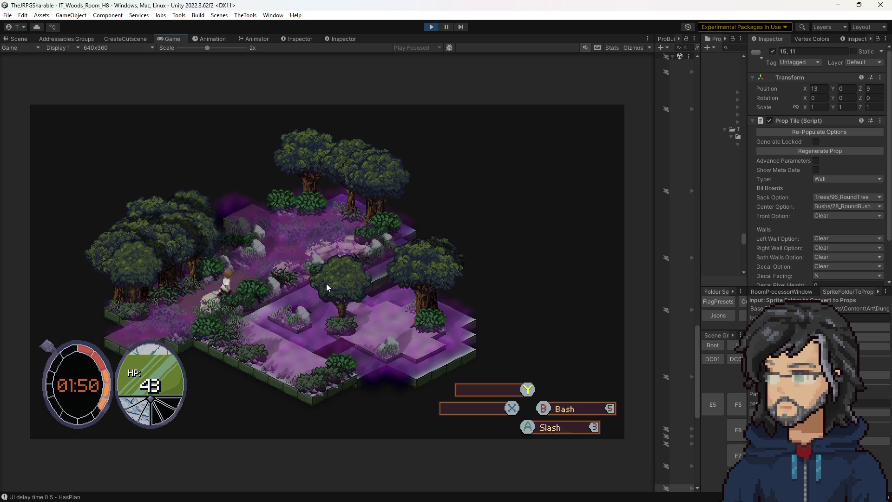
{"action": "key", "text": "Down"}
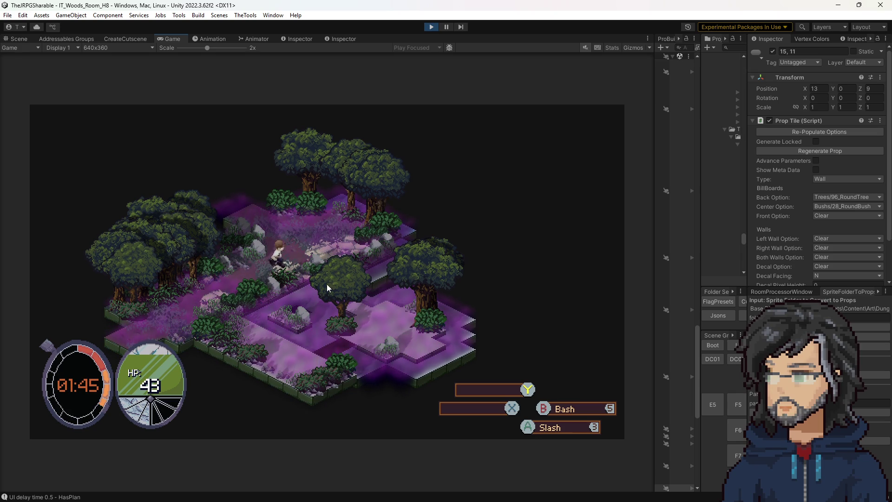
{"action": "key", "text": "Right"}
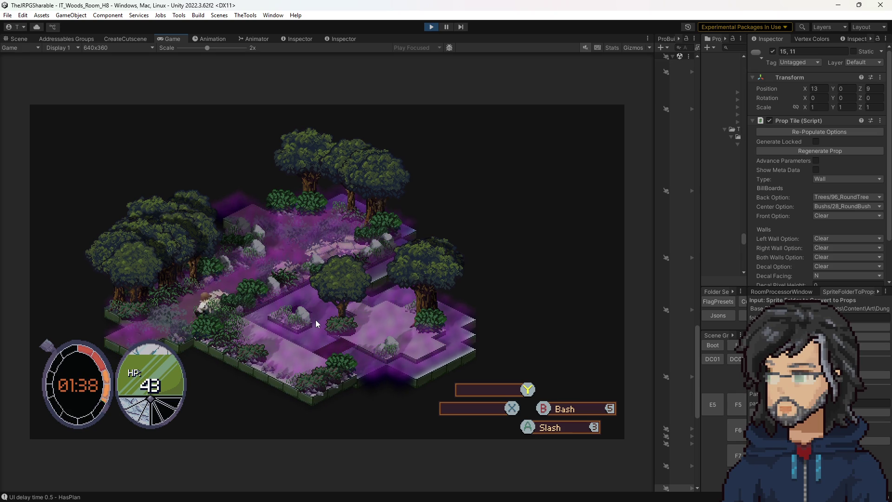
{"action": "key", "text": "Up"}
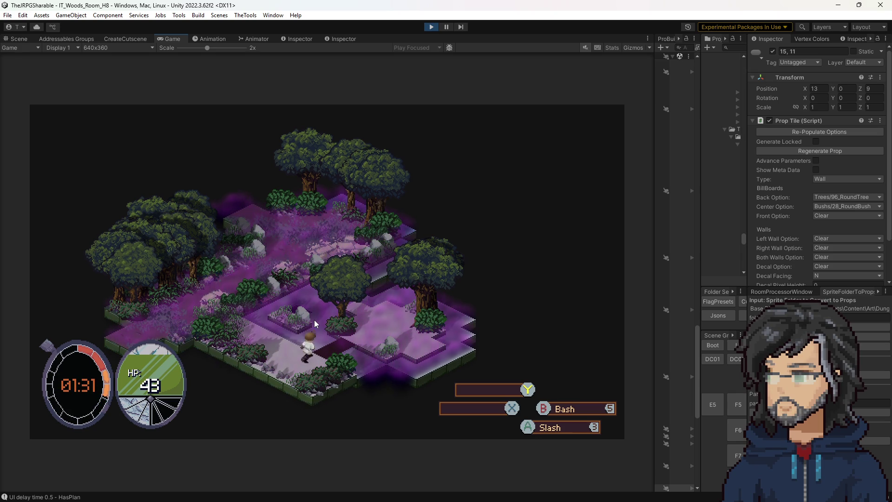
{"action": "key", "text": "Up"}
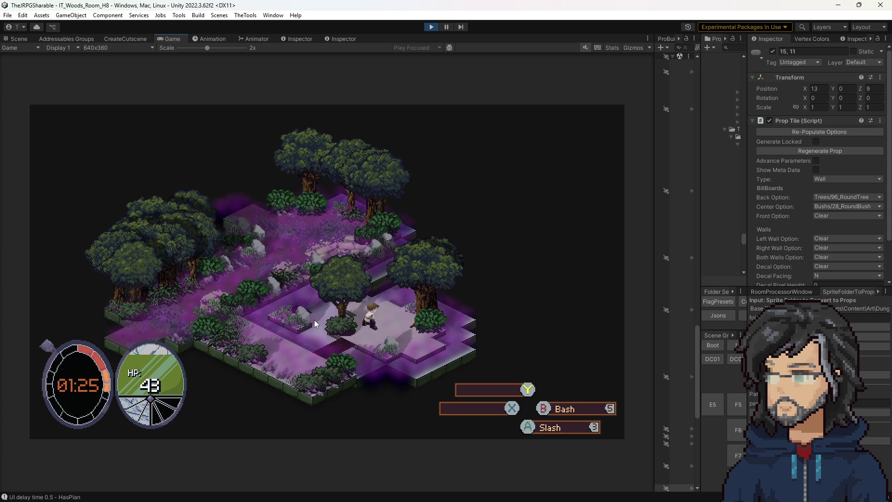
{"action": "left_click", "coordinate": [432, 27]}
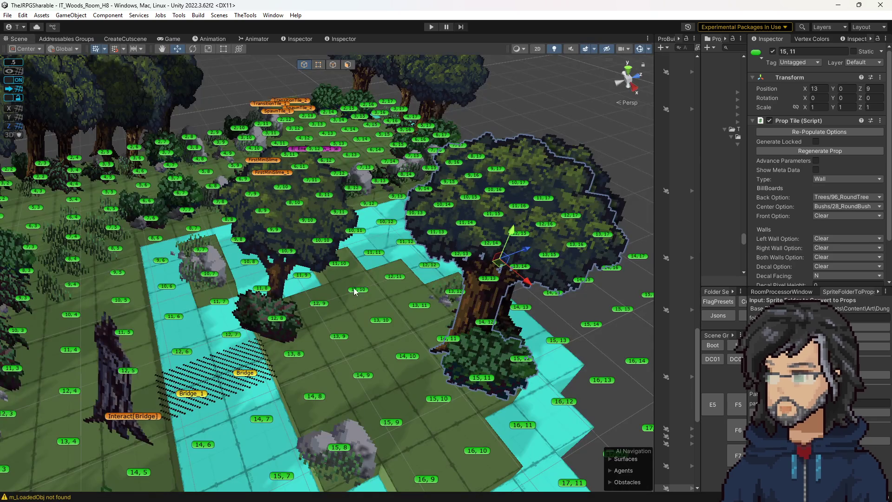
{"action": "left_click", "coordinate": [354, 291]}
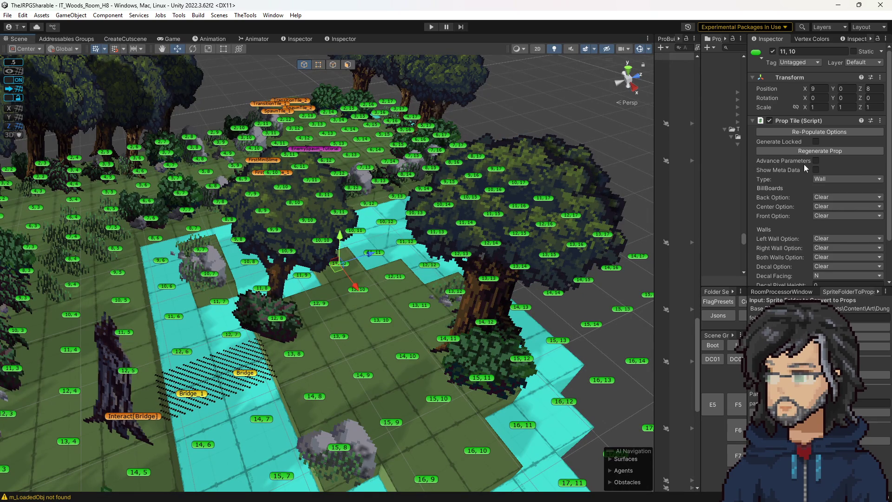
Set tile 11,10's generated prop type to B and regenerate its props
{"action": "left_click", "coordinate": [815, 169]}
{"action": "left_click", "coordinate": [820, 170]}
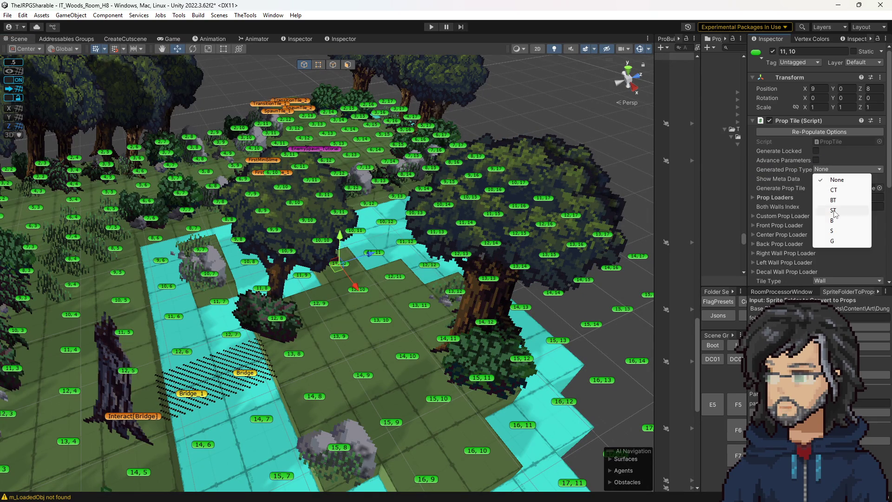
{"action": "left_click", "coordinate": [832, 220]}
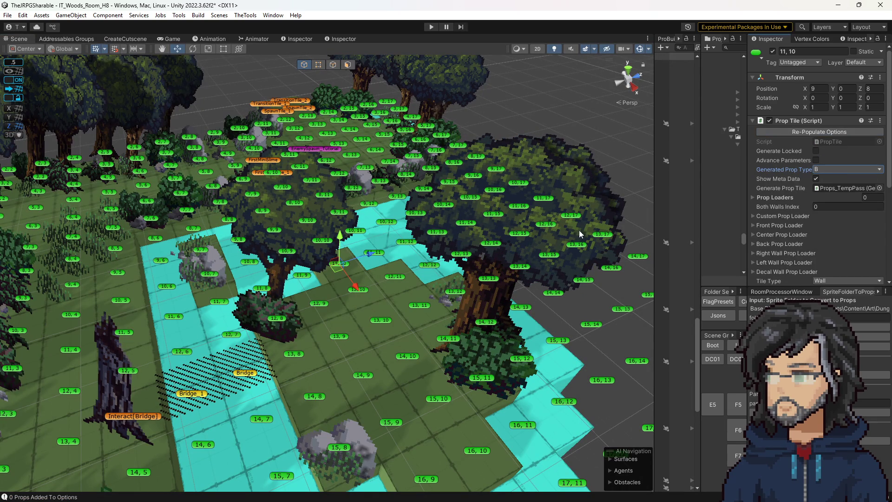
{"action": "left_click", "coordinate": [816, 179]}
{"action": "left_click_drag", "start_coordinate": [353, 260], "coordinate": [433, 270]}
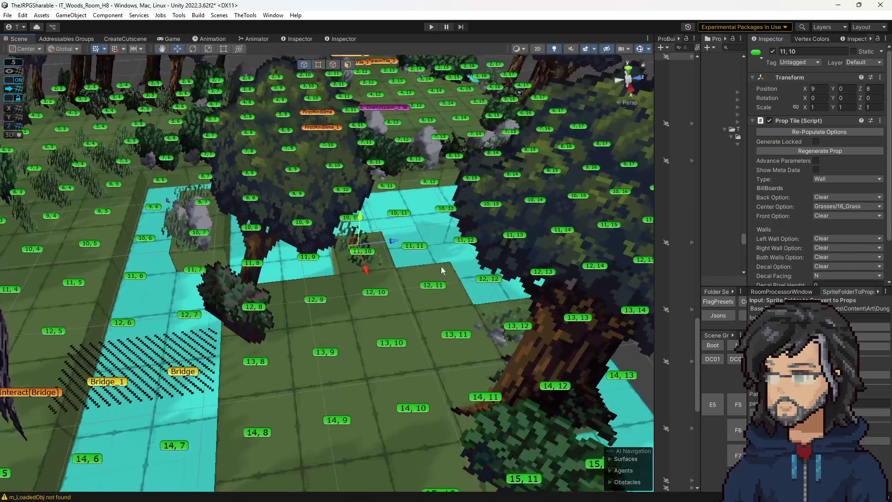
{"action": "left_click", "coordinate": [781, 151]}
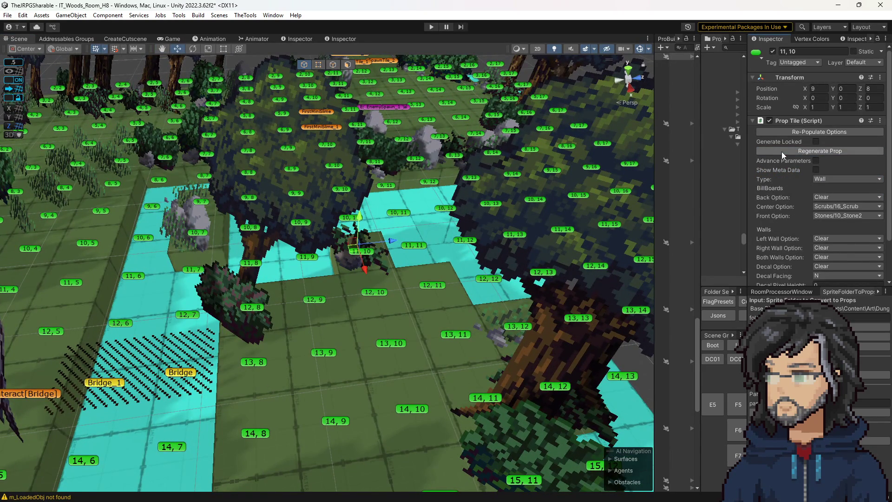
{"action": "mouse_move", "coordinate": [409, 306]}
{"action": "left_mouse_down"}
{"action": "mouse_move", "coordinate": [430, 314]}
{"action": "mouse_move", "coordinate": [465, 310]}
{"action": "mouse_move", "coordinate": [445, 271]}
{"action": "mouse_move", "coordinate": [498, 320]}
{"action": "mouse_move", "coordinate": [474, 320]}
{"action": "left_mouse_up"}
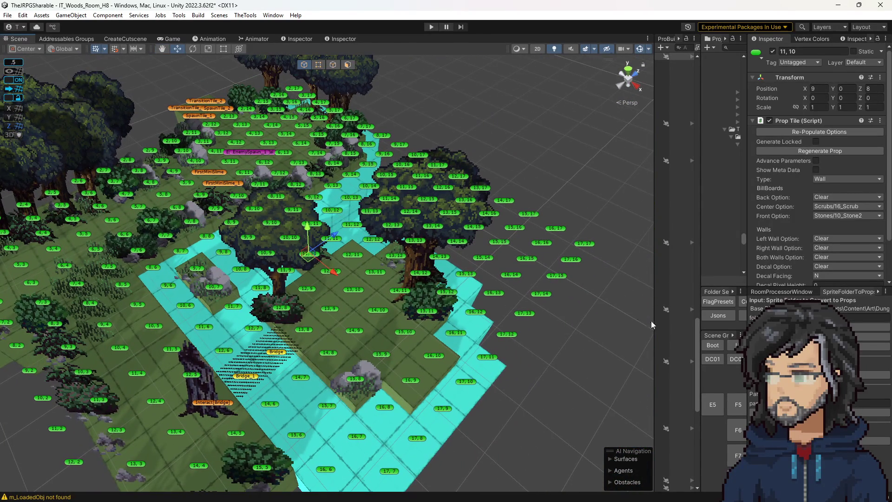
Load room F6, select its Interact[StaggerPow] tile, then reload room H8
{"action": "left_click_drag", "start_coordinate": [700, 254], "coordinate": [521, 279]}
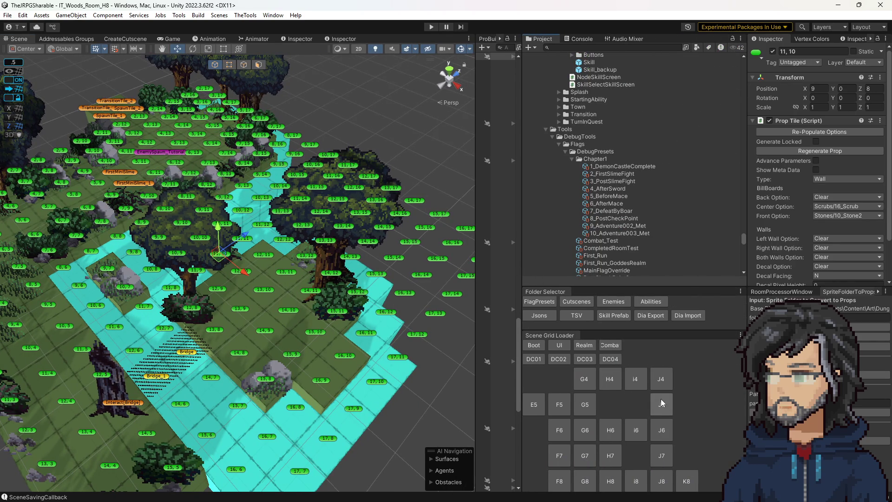
{"action": "left_click", "coordinate": [562, 430]}
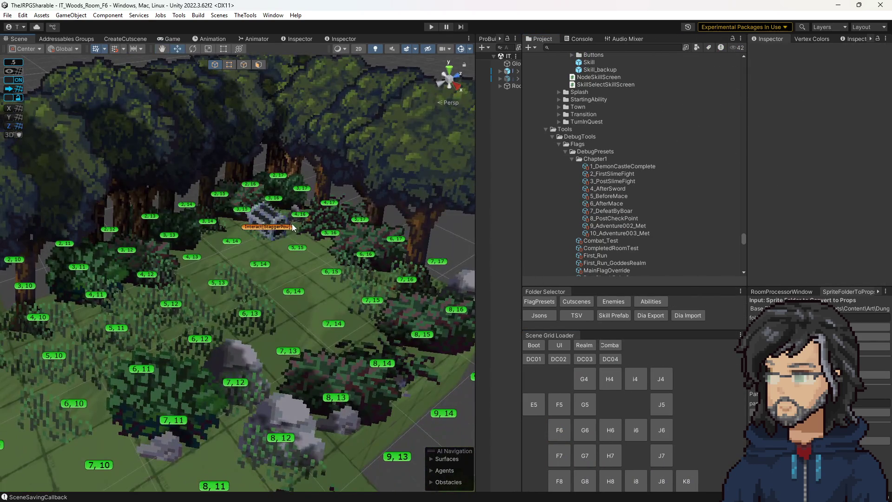
{"action": "left_click", "coordinate": [292, 225]}
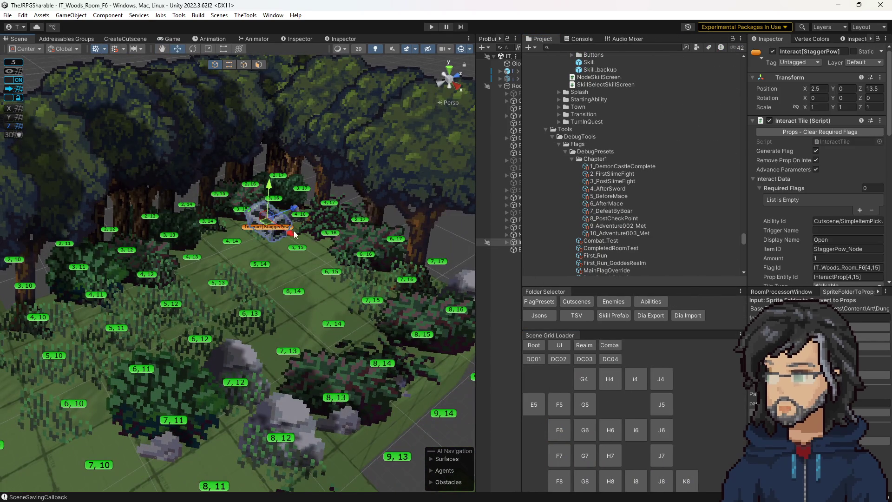
{"action": "left_click", "coordinate": [610, 480]}
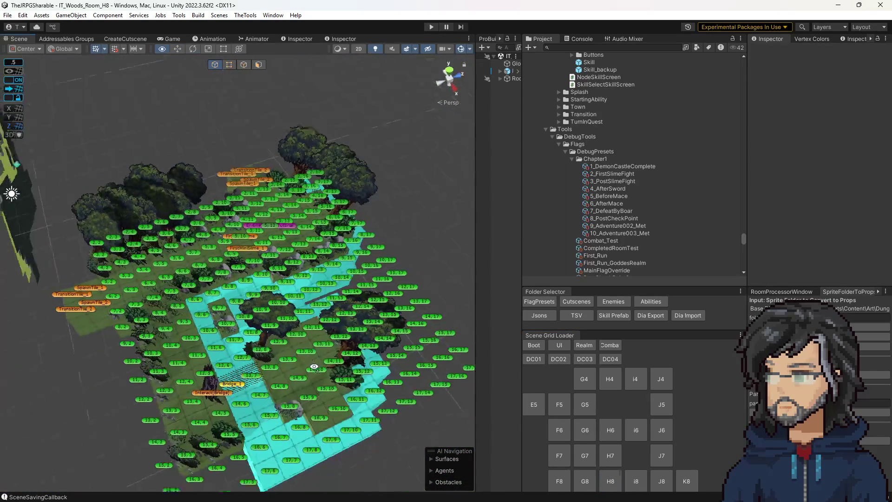
Parent the pasted Interact[StaggerPow] under Room01 and link Props_TempPass to its Generate Prop Tile
{"action": "left_click_drag", "start_coordinate": [523, 115], "coordinate": [592, 124]}
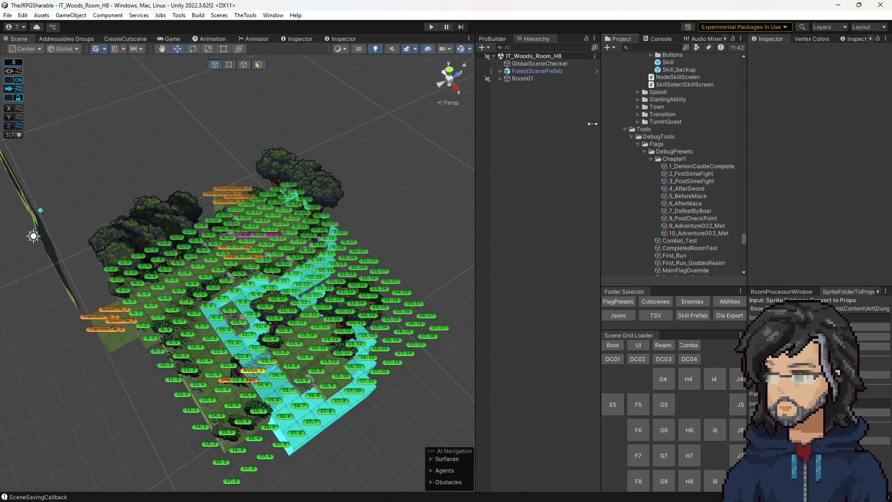
{"action": "left_click", "coordinate": [525, 79]}
{"action": "left_click", "coordinate": [531, 85]}
{"action": "left_click_drag", "start_coordinate": [530, 85], "coordinate": [527, 79]}
{"action": "left_click", "coordinate": [559, 242]}
{"action": "mouse_move", "coordinate": [559, 242]}
{"action": "left_mouse_down"}
{"action": "mouse_move", "coordinate": [831, 241]}
{"action": "mouse_move", "coordinate": [822, 195]}
{"action": "mouse_move", "coordinate": [838, 158]}
{"action": "left_mouse_up"}
Move the StaggerPow interact to the clearing at tile 12, 11 and reselect it
{"action": "scroll", "coordinate": [832, 242], "scroll_direction": "down", "scroll_amount": 5}
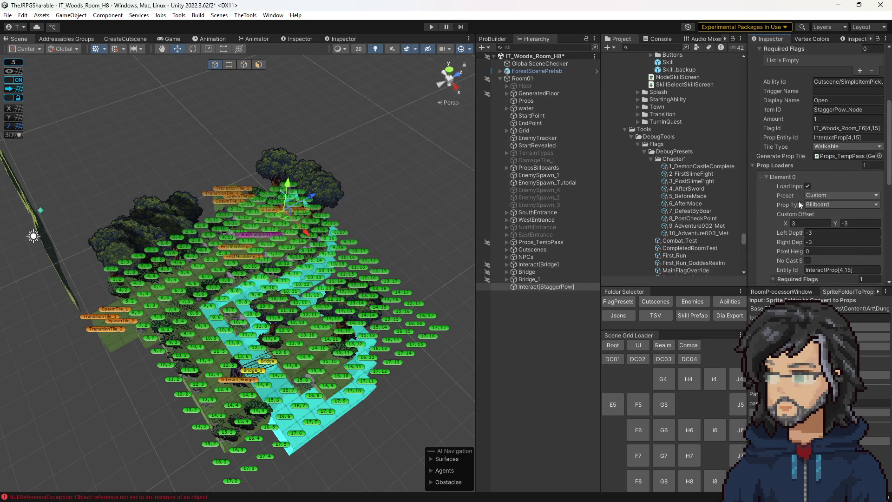
{"action": "mouse_move", "coordinate": [283, 210]}
{"action": "left_mouse_down"}
{"action": "mouse_move", "coordinate": [321, 320]}
{"action": "mouse_move", "coordinate": [349, 367]}
{"action": "left_mouse_up"}
{"action": "scroll", "coordinate": [349, 366], "scroll_direction": "up", "scroll_amount": 10}
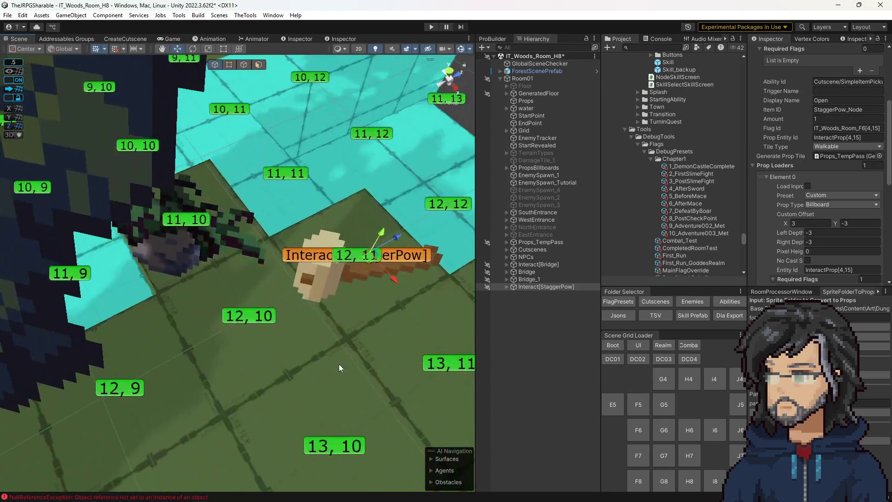
{"action": "left_click", "coordinate": [352, 368]}
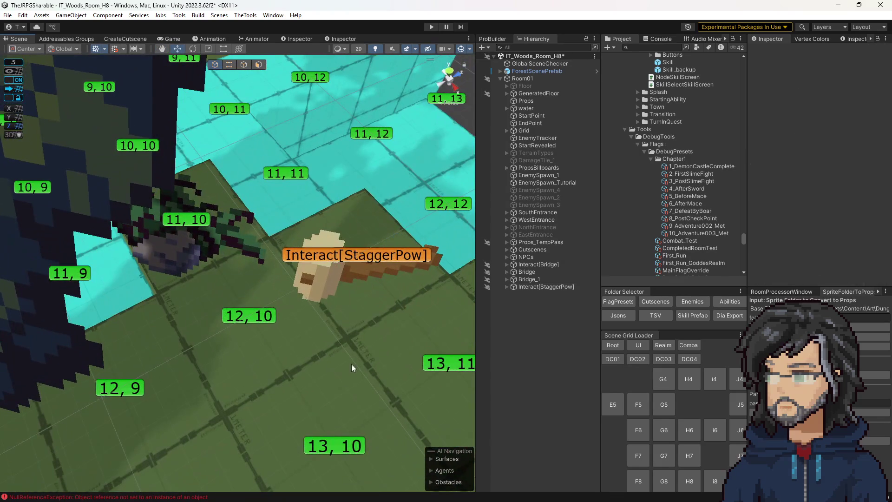
{"action": "left_click", "coordinate": [376, 256]}
{"action": "scroll", "coordinate": [813, 247], "scroll_direction": "down", "scroll_amount": 5}
{"action": "scroll", "coordinate": [829, 242], "scroll_direction": "down", "scroll_amount": 4}
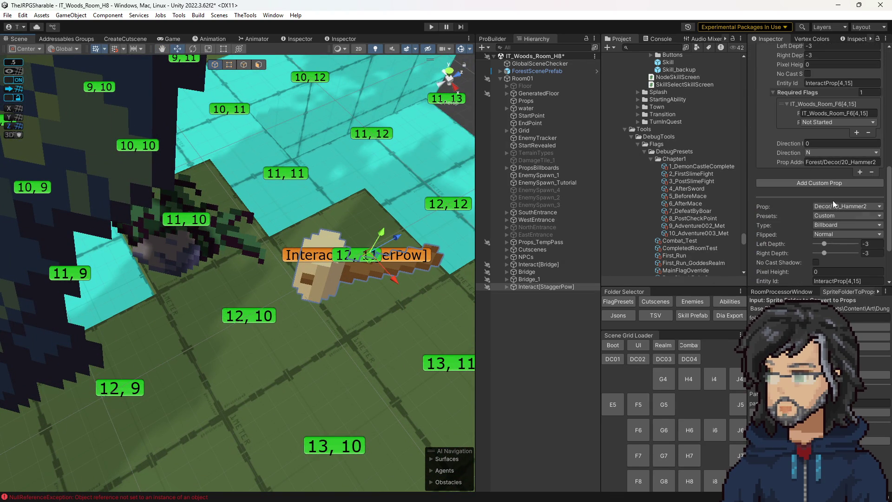
{"action": "left_click", "coordinate": [841, 205]}
Swap the interact's prop to Decor/24_SteelChest
{"action": "mouse_move", "coordinate": [838, 251]}
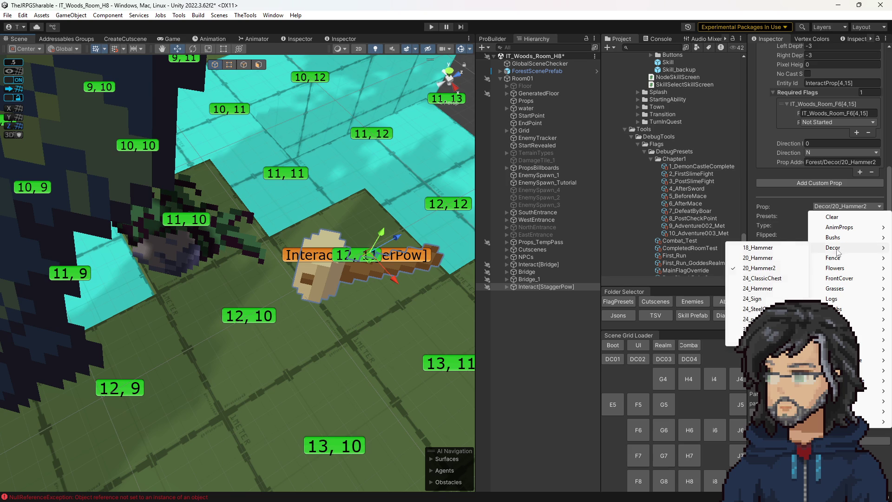
{"action": "left_click", "coordinate": [754, 309]}
{"action": "left_click_drag", "start_coordinate": [325, 281], "coordinate": [324, 319]}
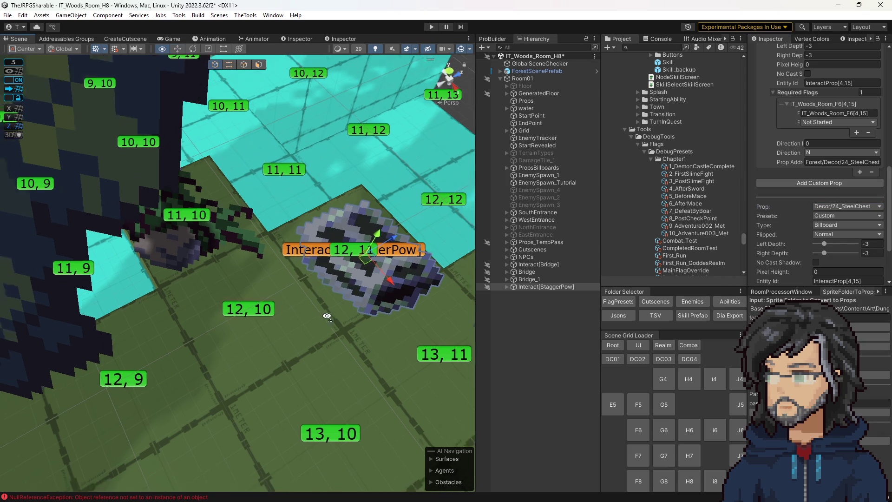
{"action": "scroll", "coordinate": [324, 318], "scroll_direction": "down", "scroll_amount": 5}
{"action": "scroll", "coordinate": [810, 228], "scroll_direction": "down", "scroll_amount": 3}
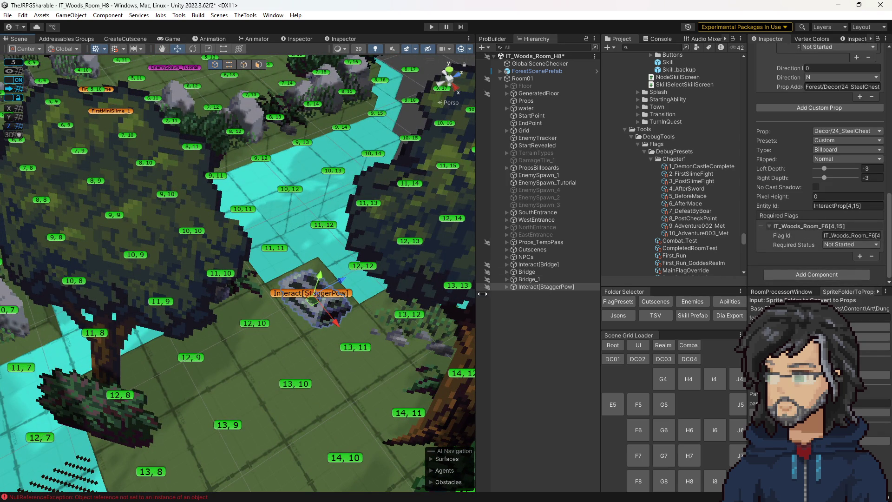
{"action": "scroll", "coordinate": [815, 230], "scroll_direction": "up", "scroll_amount": 10}
{"action": "scroll", "coordinate": [823, 139], "scroll_direction": "down", "scroll_amount": 4}
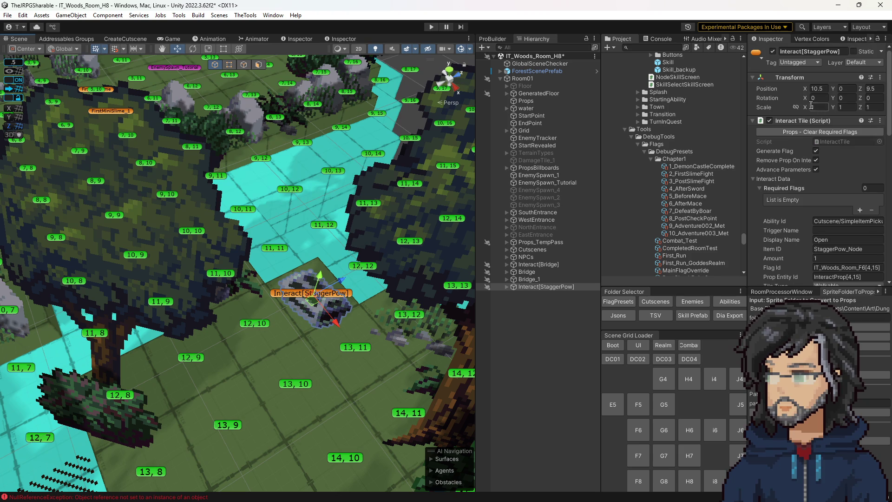
{"action": "scroll", "coordinate": [821, 213], "scroll_direction": "down", "scroll_amount": 6}
{"action": "scroll", "coordinate": [821, 213], "scroll_direction": "down", "scroll_amount": 1}
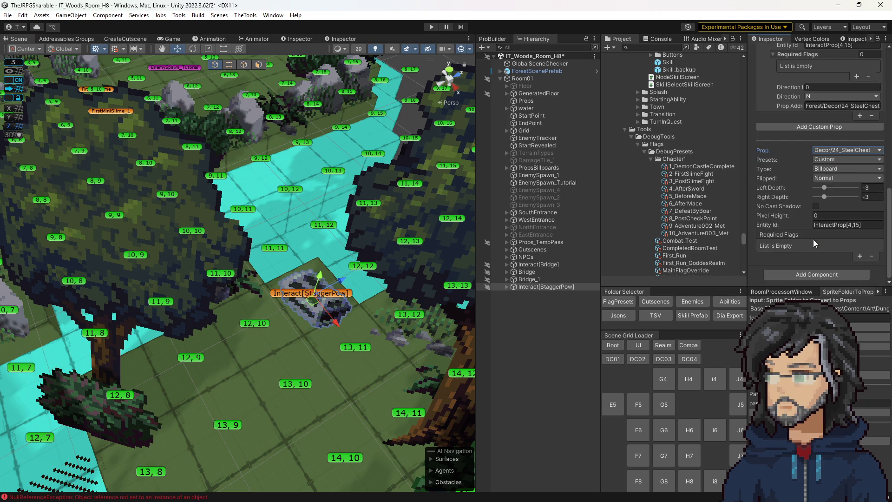
Review the chest's flag and entity id fields in the inspector, viewing across the room
{"action": "right_click", "coordinate": [828, 261]}
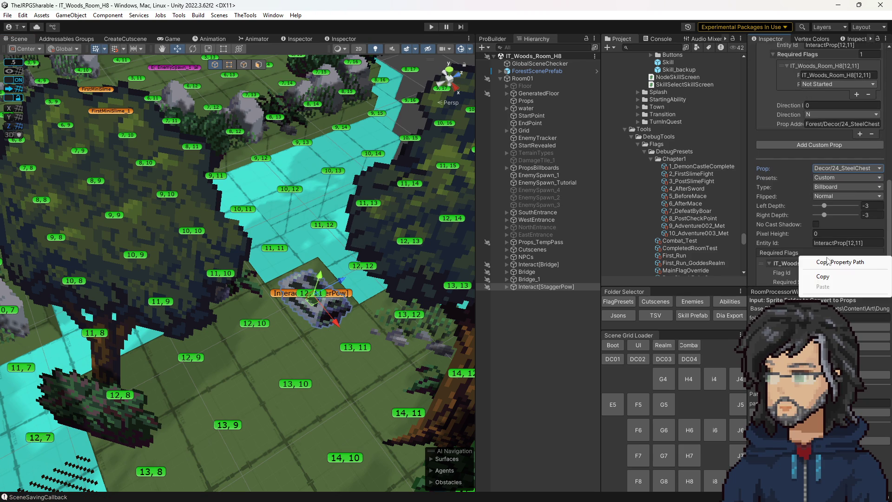
{"action": "left_click", "coordinate": [776, 241]}
{"action": "scroll", "coordinate": [768, 243], "scroll_direction": "down", "scroll_amount": 2}
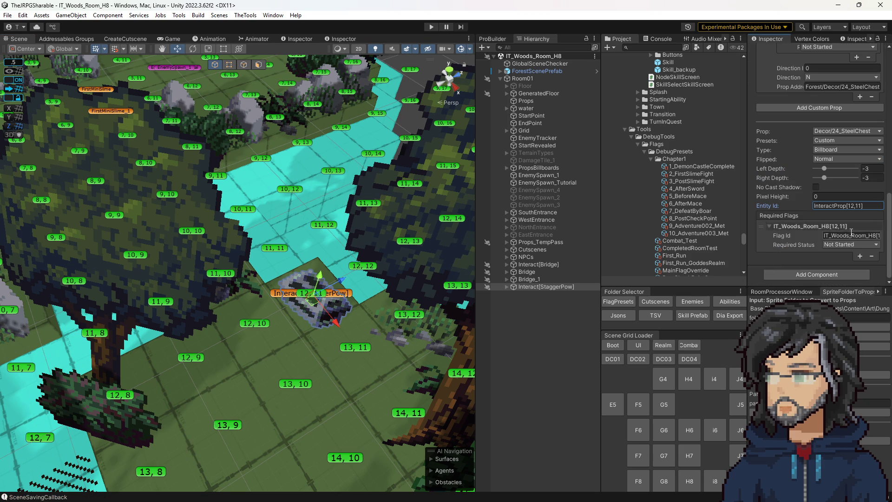
{"action": "scroll", "coordinate": [850, 233], "scroll_direction": "up", "scroll_amount": 8}
{"action": "scroll", "coordinate": [846, 236], "scroll_direction": "up", "scroll_amount": 2}
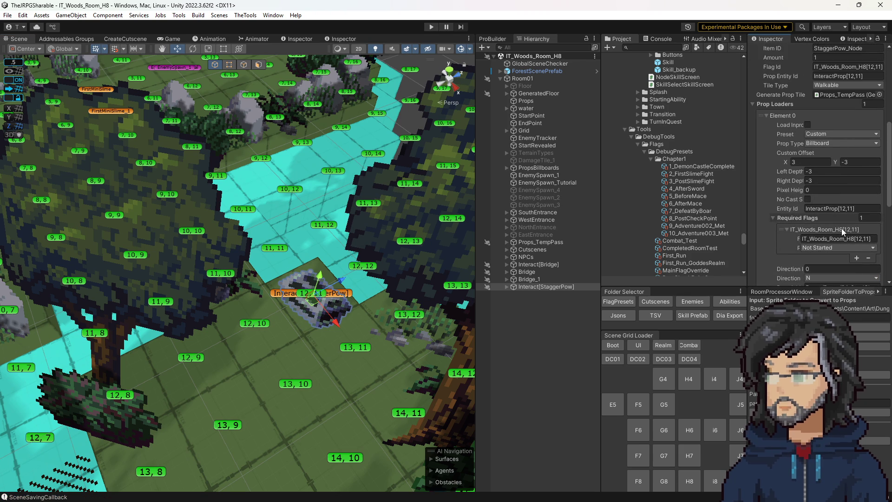
{"action": "scroll", "coordinate": [841, 228], "scroll_direction": "up", "scroll_amount": 10}
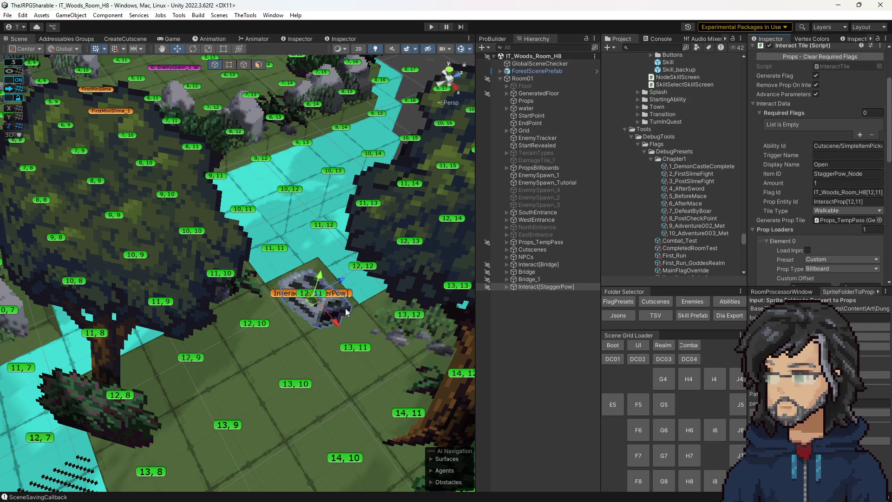
{"action": "scroll", "coordinate": [839, 218], "scroll_direction": "down", "scroll_amount": 10}
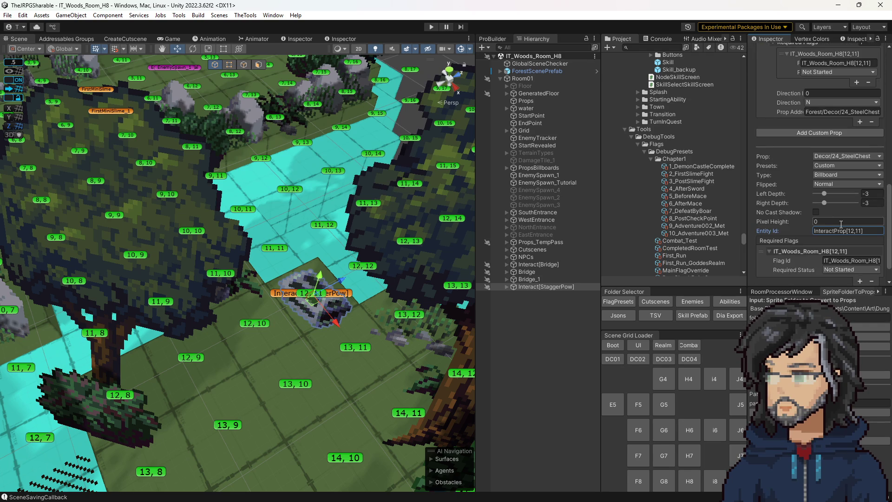
{"action": "scroll", "coordinate": [842, 237], "scroll_direction": "up", "scroll_amount": 5}
{"action": "scroll", "coordinate": [839, 241], "scroll_direction": "down", "scroll_amount": 5}
{"action": "scroll", "coordinate": [829, 204], "scroll_direction": "up", "scroll_amount": 5}
{"action": "scroll", "coordinate": [828, 183], "scroll_direction": "down", "scroll_amount": 5}
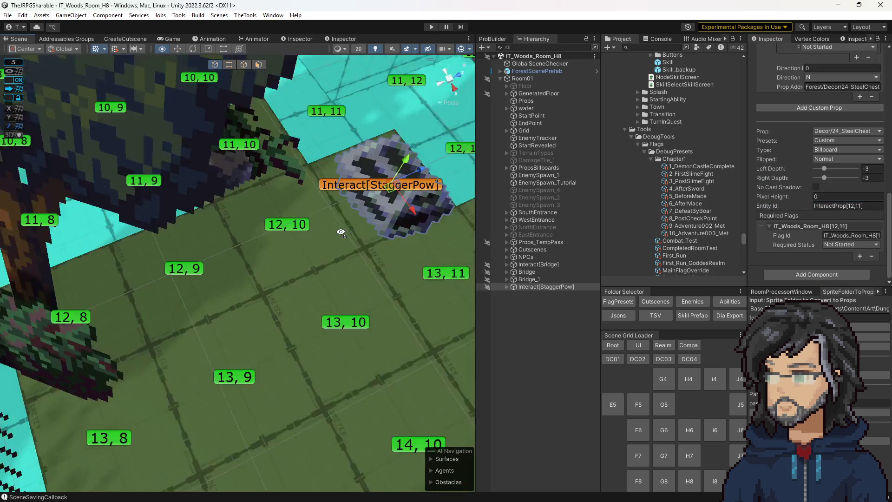
{"action": "scroll", "coordinate": [306, 239], "scroll_direction": "down", "scroll_amount": 5}
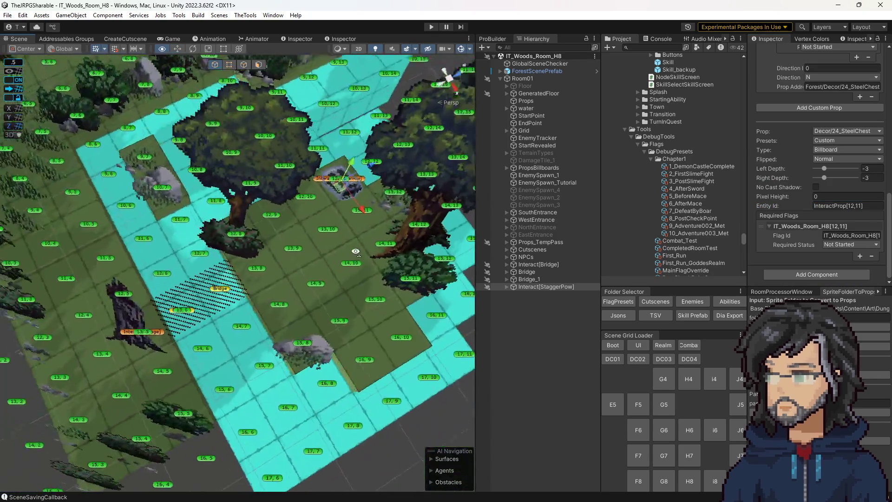
{"action": "left_click_drag", "start_coordinate": [355, 251], "coordinate": [356, 218]}
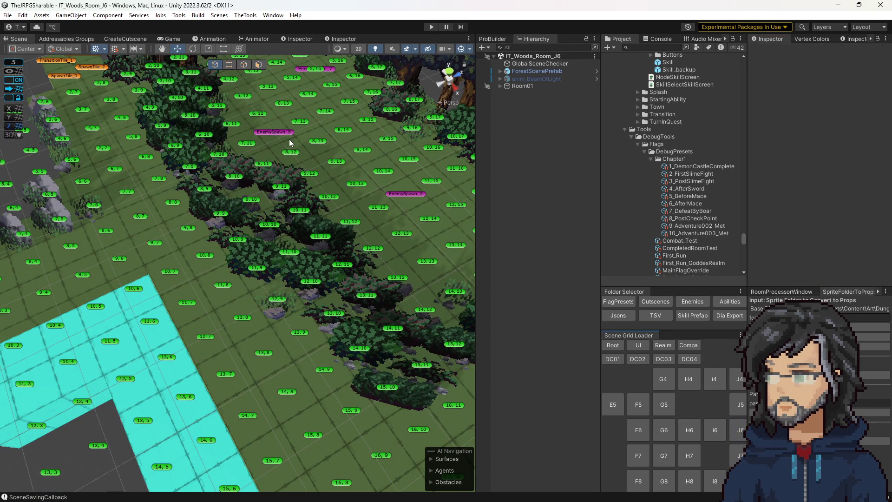
Copy the slime spawn EnemySpawn_5 from room J6 and load the Woods H8 scene
{"action": "left_click", "coordinate": [288, 133]}
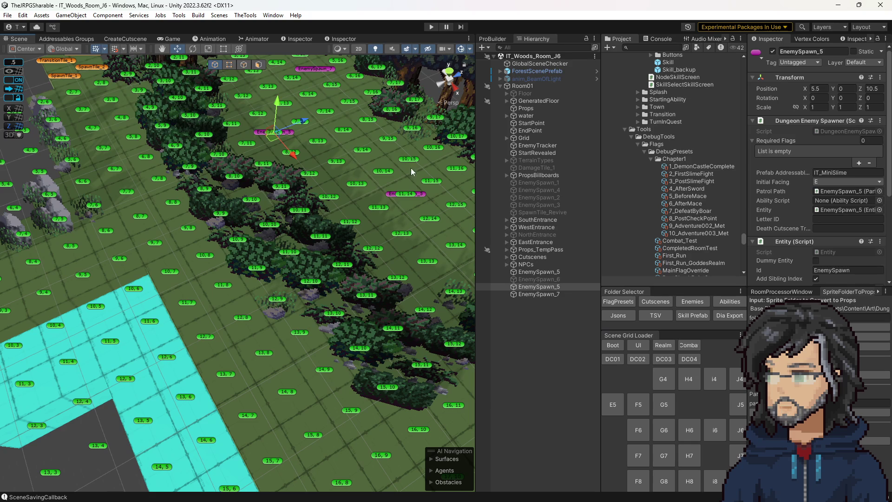
{"action": "left_click", "coordinate": [545, 272]}
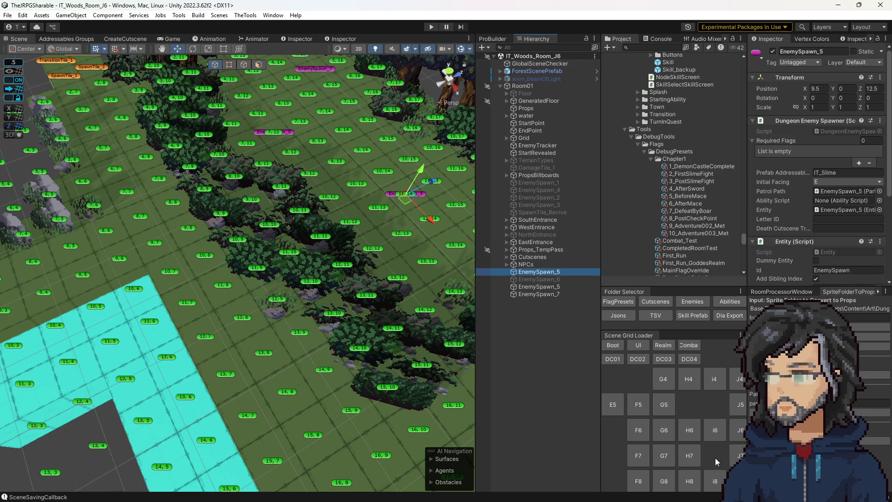
{"action": "left_click", "coordinate": [688, 480]}
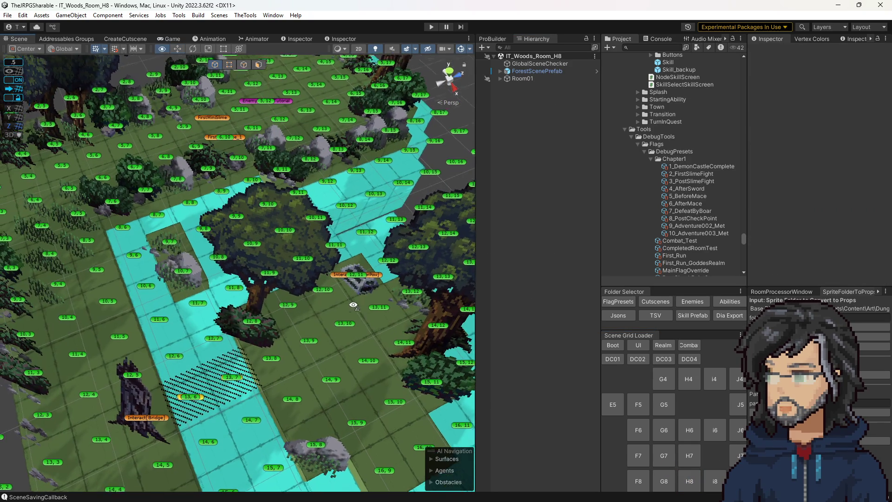
Parent the pasted EnemySpawn_5 under Room01 and place it below the StaggerPow chest
{"action": "left_click", "coordinate": [525, 86]}
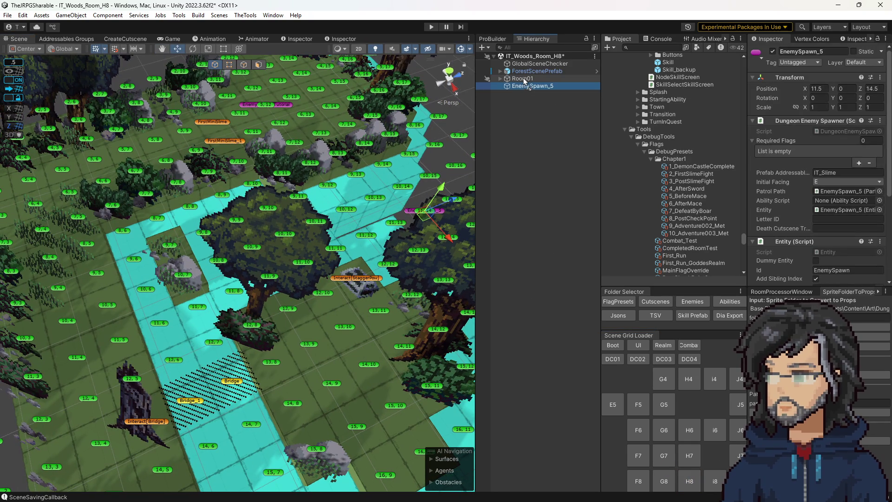
{"action": "left_click_drag", "start_coordinate": [524, 81], "coordinate": [523, 79]}
{"action": "mouse_move", "coordinate": [426, 217]}
{"action": "left_mouse_down"}
{"action": "mouse_move", "coordinate": [414, 269]}
{"action": "mouse_move", "coordinate": [348, 342]}
{"action": "left_mouse_up"}
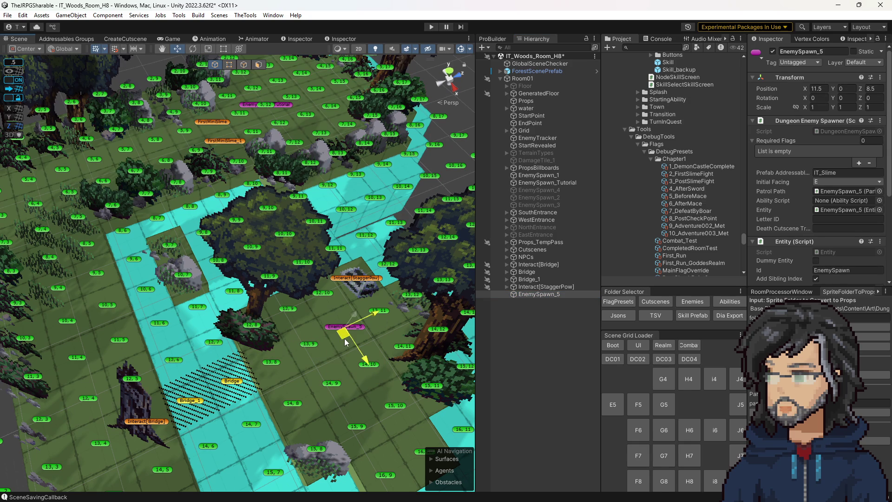
{"action": "left_click_drag", "start_coordinate": [342, 339], "coordinate": [313, 355]}
{"action": "scroll", "coordinate": [313, 356], "scroll_direction": "up", "scroll_amount": 5}
Enter patrol points 13,9 and 14,10, then swap their order so 14,10 comes first
{"action": "scroll", "coordinate": [357, 375], "scroll_direction": "down", "scroll_amount": 5}
{"action": "scroll", "coordinate": [838, 230], "scroll_direction": "down", "scroll_amount": 5}
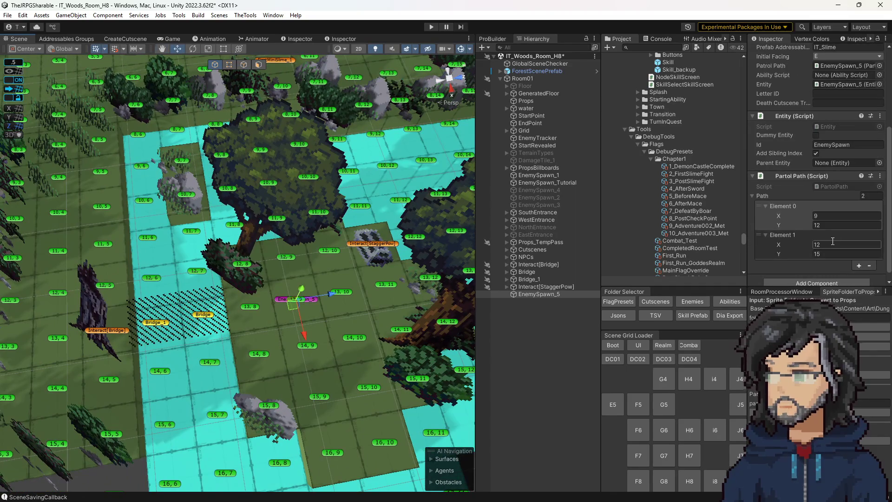
{"action": "left_click", "coordinate": [834, 219]}
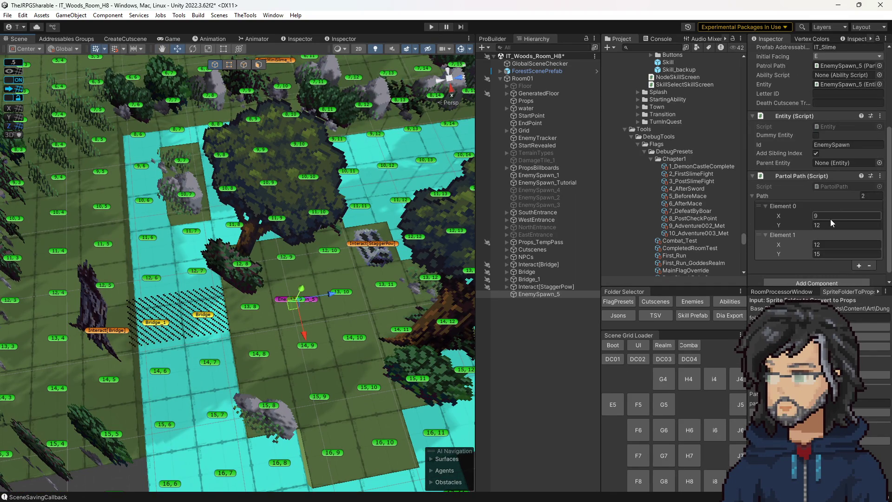
{"action": "left_click", "coordinate": [829, 219]}
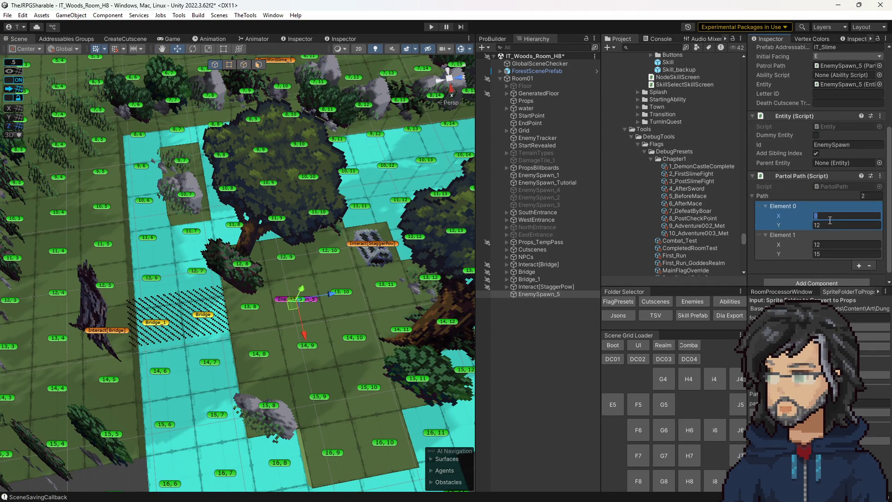
{"action": "type", "text": "3"}
{"action": "key", "text": "Tab"}
{"action": "type", "text": "9"}
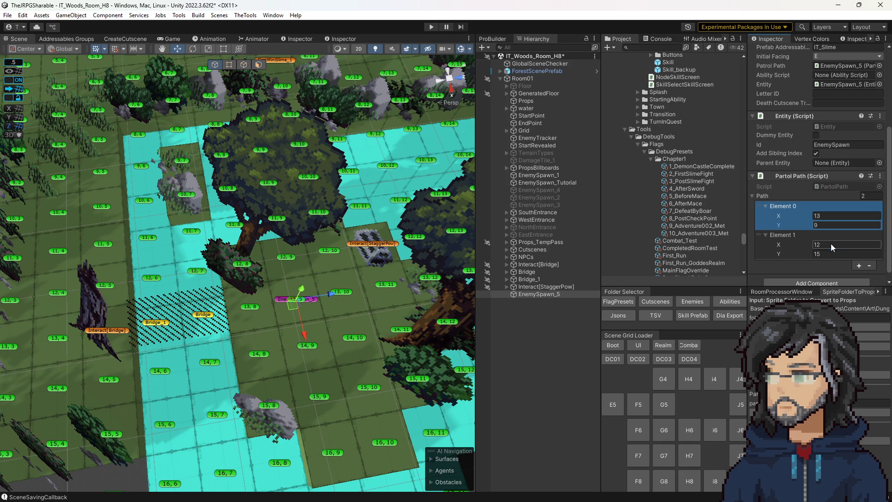
{"action": "left_click", "coordinate": [831, 243]}
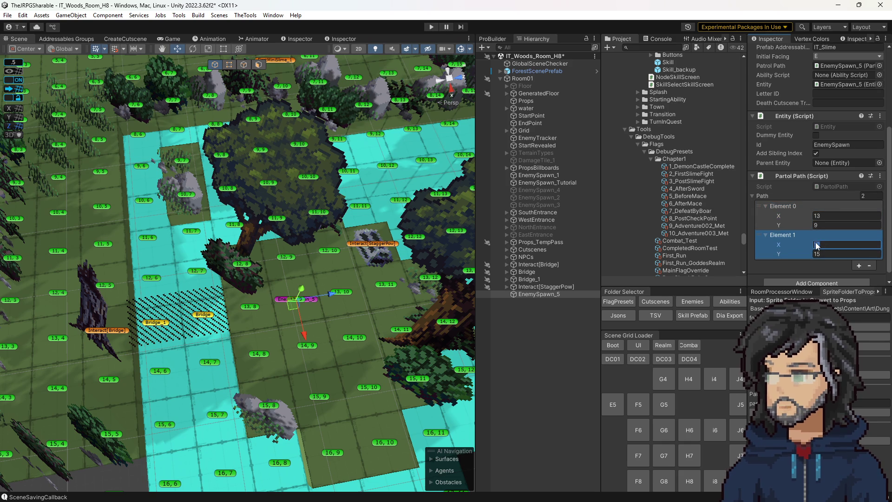
{"action": "type", "text": "1"}
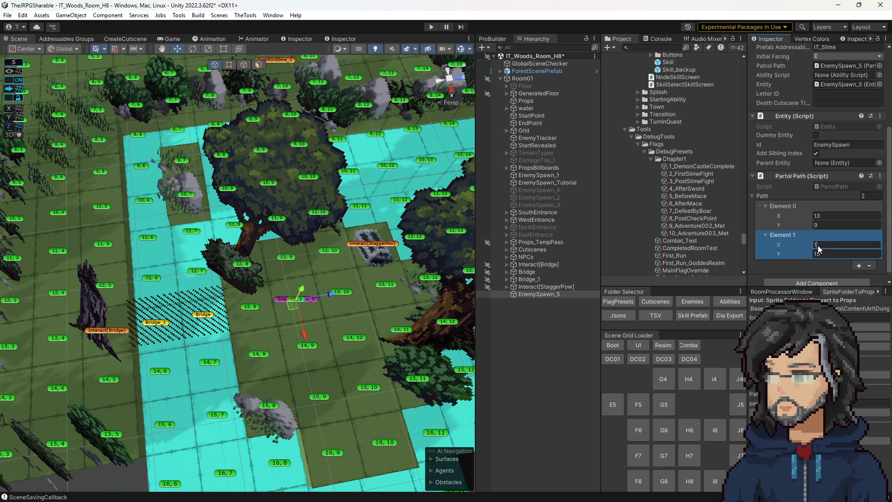
{"action": "type", "text": "4"}
{"action": "left_click", "coordinate": [823, 255]}
{"action": "left_click_drag", "start_coordinate": [760, 232], "coordinate": [763, 209]}
Save the scene, then move the second patrol point from 13,9 to 12,9 and save again
{"action": "mouse_move", "coordinate": [326, 218]}
{"action": "left_mouse_down", "text": "alt"}
{"action": "mouse_move", "coordinate": [353, 207]}
{"action": "mouse_move", "coordinate": [417, 220]}
{"action": "left_mouse_up", "text": "alt"}
{"action": "scroll", "coordinate": [418, 220], "scroll_direction": "up", "scroll_amount": 3}
{"action": "key", "text": "ctrl+s"}
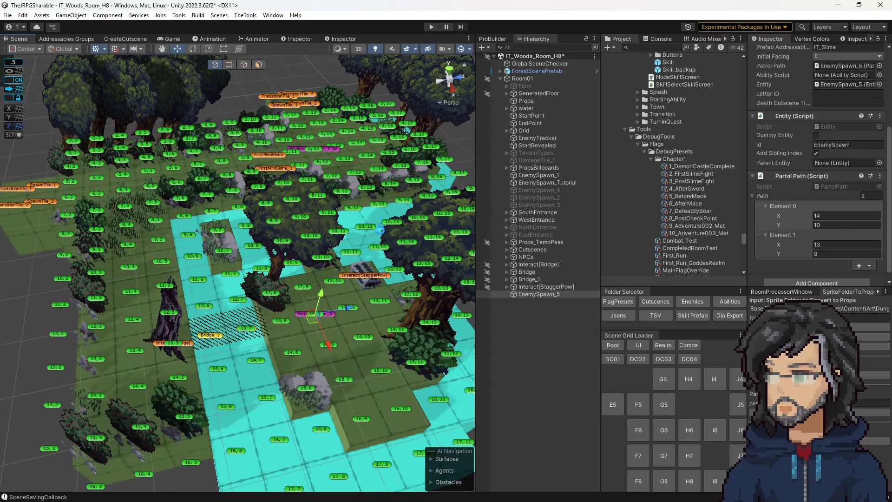
{"action": "left_click_drag", "start_coordinate": [370, 230], "coordinate": [394, 232], "text": "alt"}
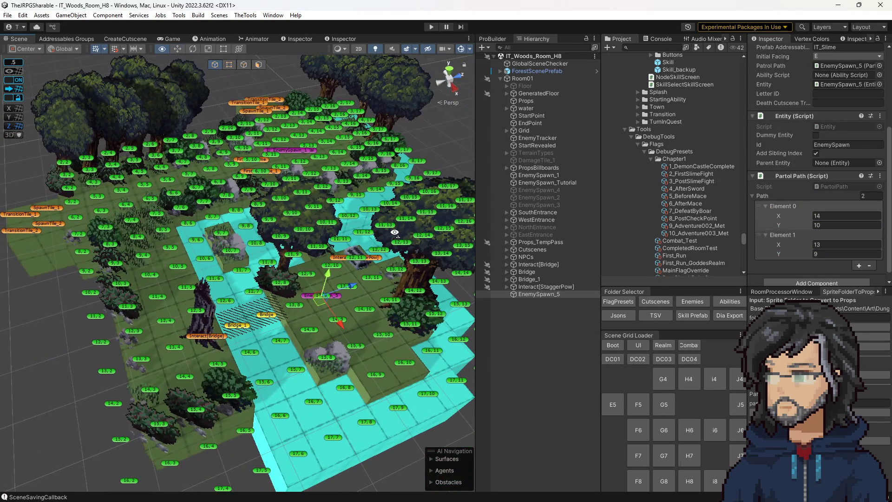
{"action": "scroll", "coordinate": [394, 232], "scroll_direction": "up", "scroll_amount": 5}
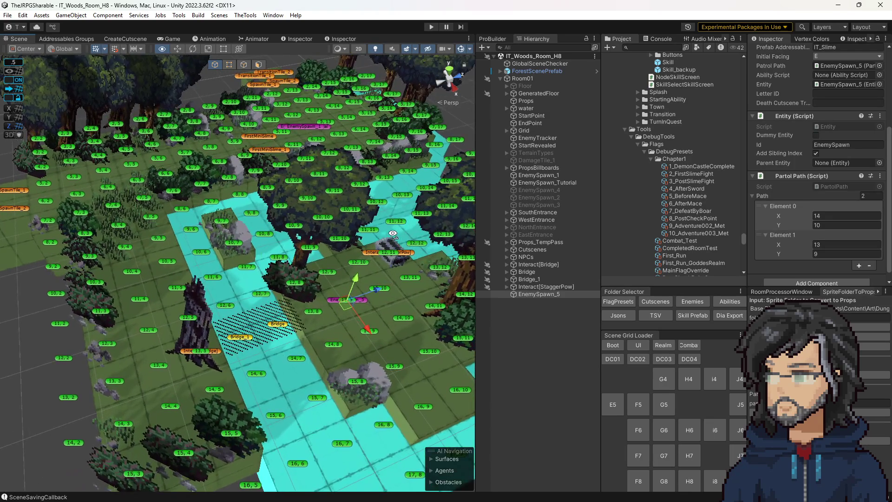
{"action": "scroll", "coordinate": [393, 233], "scroll_direction": "up", "scroll_amount": 3}
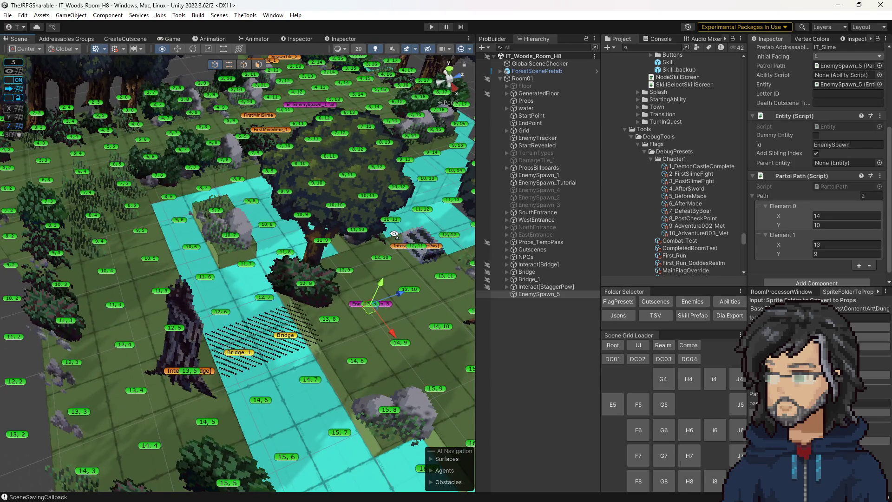
{"action": "left_click", "coordinate": [830, 215]}
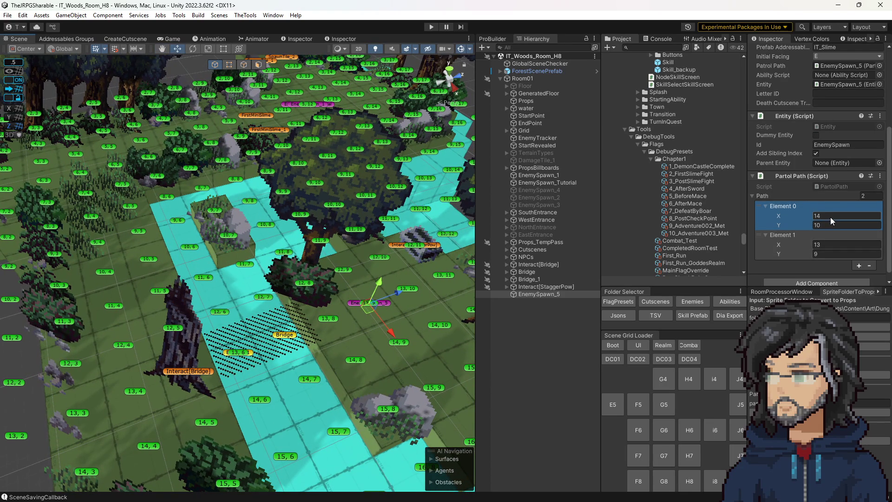
{"action": "left_click", "coordinate": [828, 245]}
{"action": "type", "text": "1"}
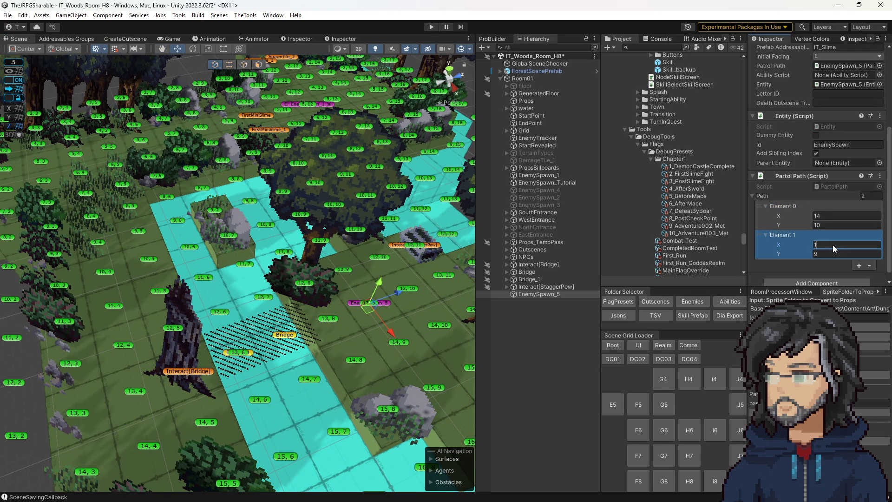
{"action": "key", "text": "ctrl+s"}
{"action": "scroll", "coordinate": [416, 314], "scroll_direction": "down", "scroll_amount": 3}
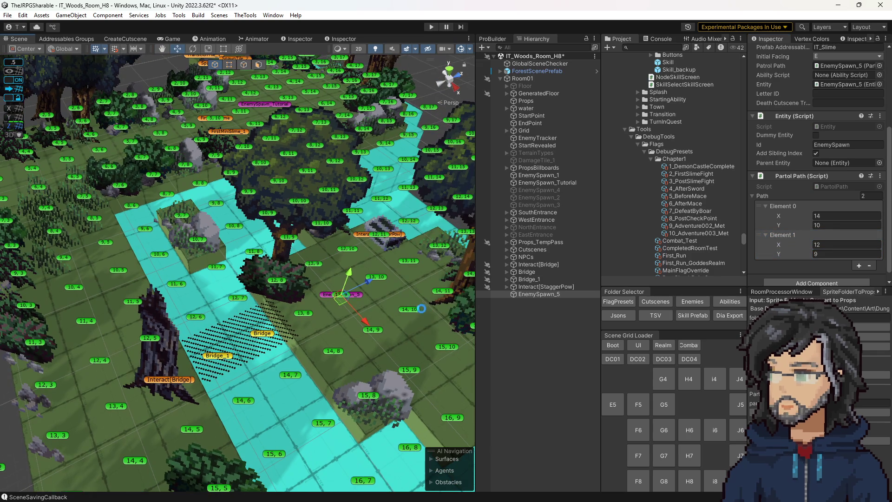
{"action": "scroll", "coordinate": [407, 302], "scroll_direction": "down", "scroll_amount": 3}
{"action": "scroll", "coordinate": [411, 301], "scroll_direction": "down", "scroll_amount": 3}
{"action": "scroll", "coordinate": [398, 308], "scroll_direction": "up", "scroll_amount": 5}
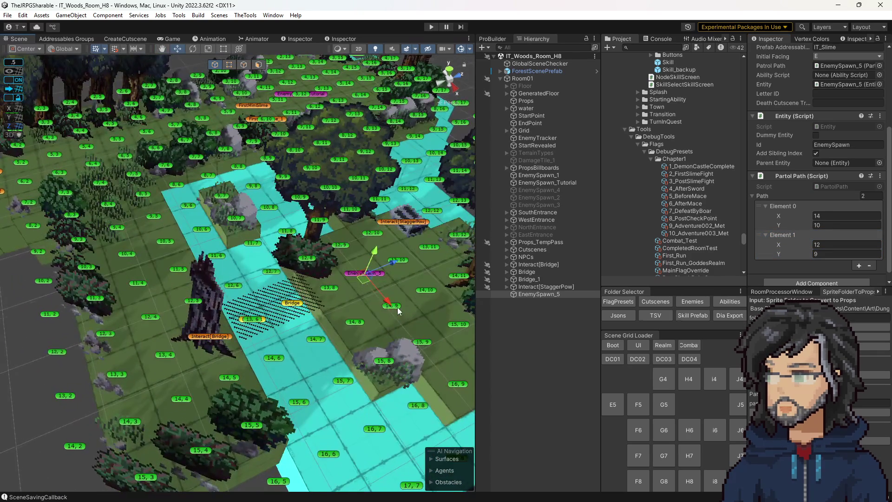
{"action": "scroll", "coordinate": [267, 312], "scroll_direction": "down", "scroll_amount": 3}
{"action": "scroll", "coordinate": [267, 312], "scroll_direction": "up", "scroll_amount": 3}
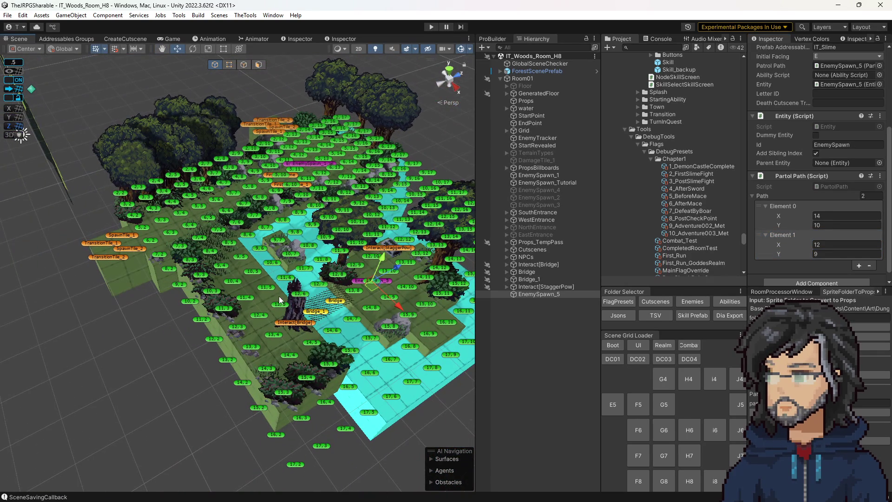
{"action": "scroll", "coordinate": [354, 295], "scroll_direction": "up", "scroll_amount": 3}
{"action": "scroll", "coordinate": [336, 264], "scroll_direction": "down", "scroll_amount": 5}
{"action": "left_click_drag", "start_coordinate": [336, 265], "coordinate": [351, 256]}
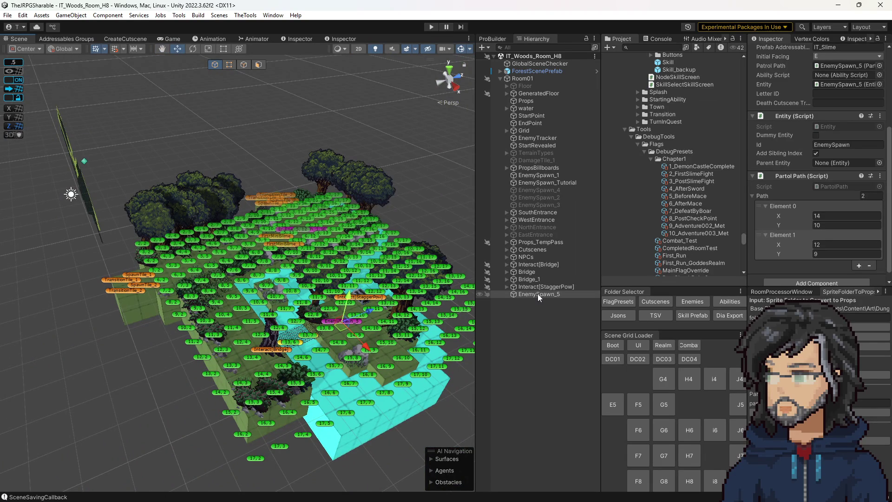
{"action": "mouse_move", "coordinate": [325, 279]}
{"action": "left_mouse_down"}
{"action": "mouse_move", "coordinate": [270, 284]}
{"action": "mouse_move", "coordinate": [278, 287]}
{"action": "left_mouse_up"}
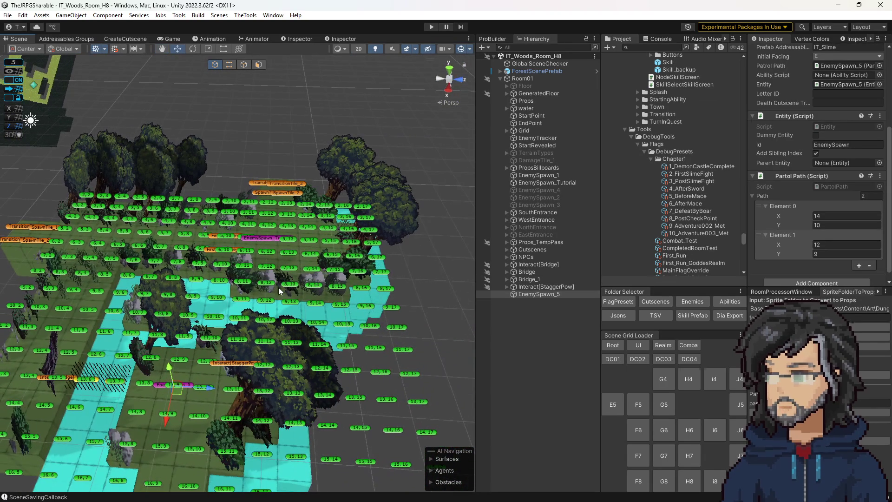